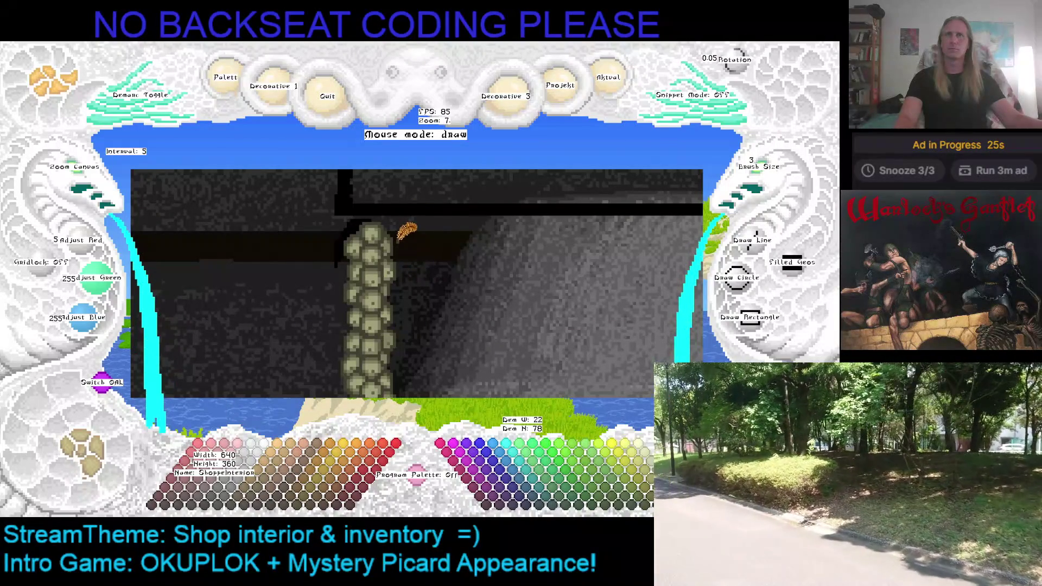
Step: Set the brush to one pixel wide and zoom the canvas out one step
{"action": "left_click", "coordinate": [759, 171]}
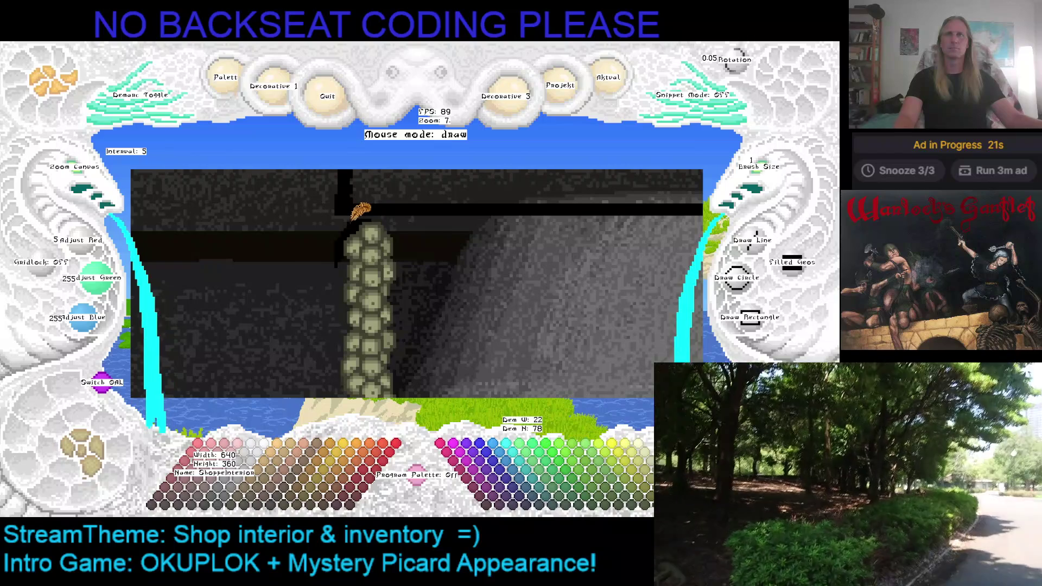
{"action": "scroll", "coordinate": [437, 221], "scroll_direction": "down", "scroll_amount": 2}
{"action": "scroll", "coordinate": [465, 204], "scroll_direction": "down", "scroll_amount": 1}
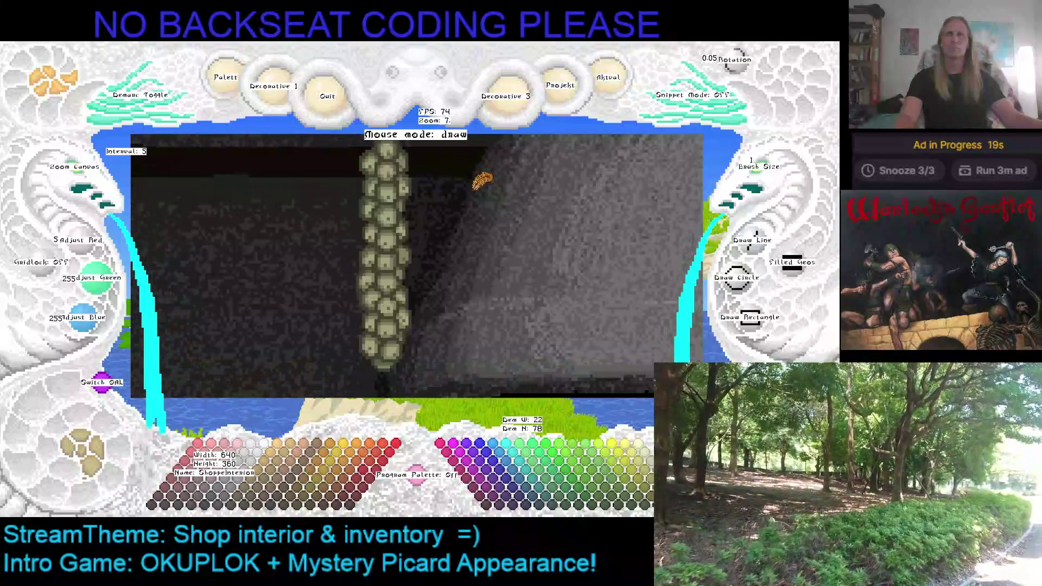
{"action": "left_click", "coordinate": [85, 174]}
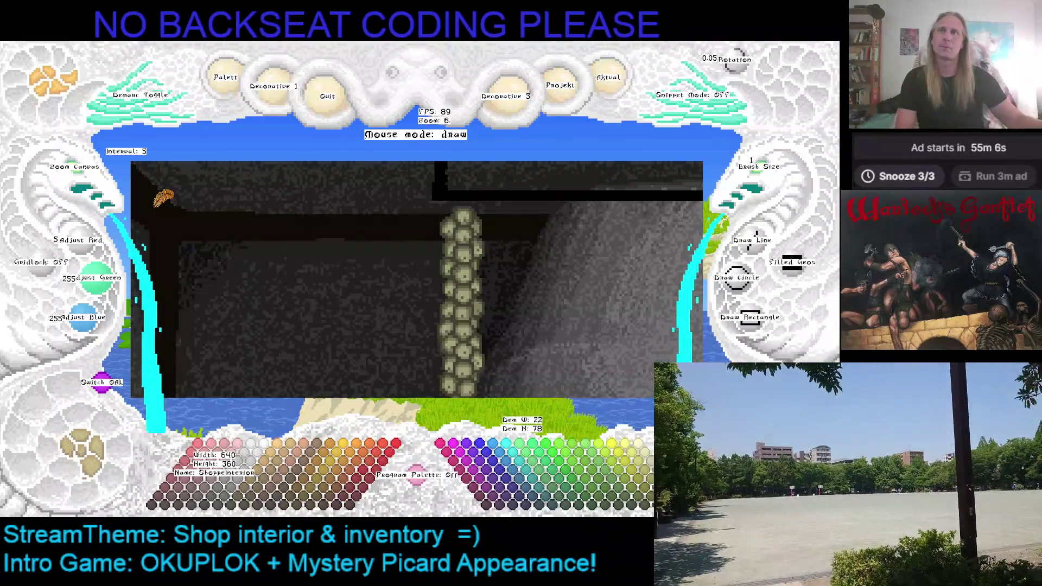
Step: Demark the beaded column between two corners to capture it as a reusable snippet
{"action": "left_click_drag", "start_coordinate": [529, 266], "coordinate": [428, 234]}
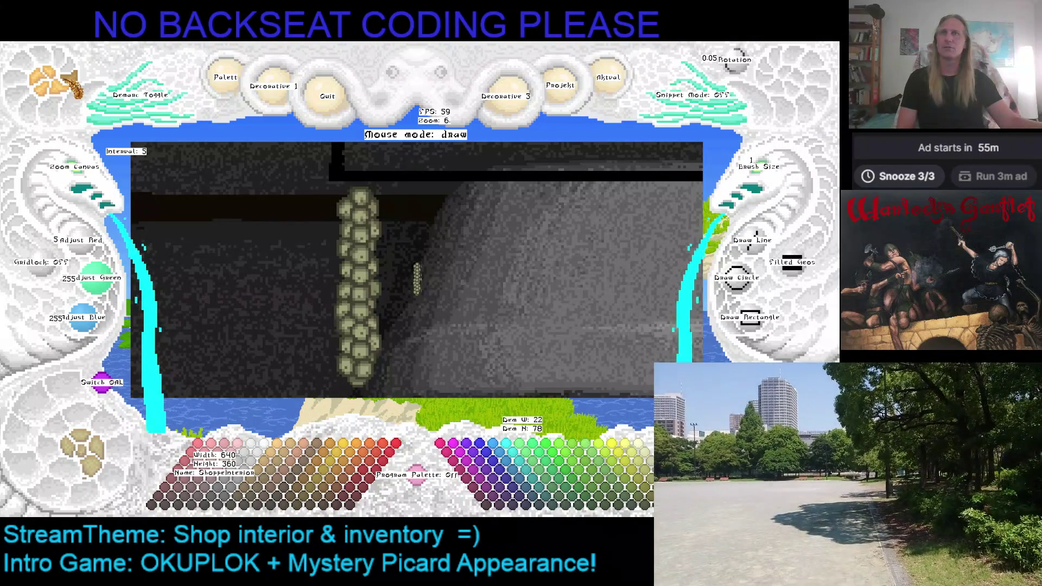
{"action": "key", "text": "d"}
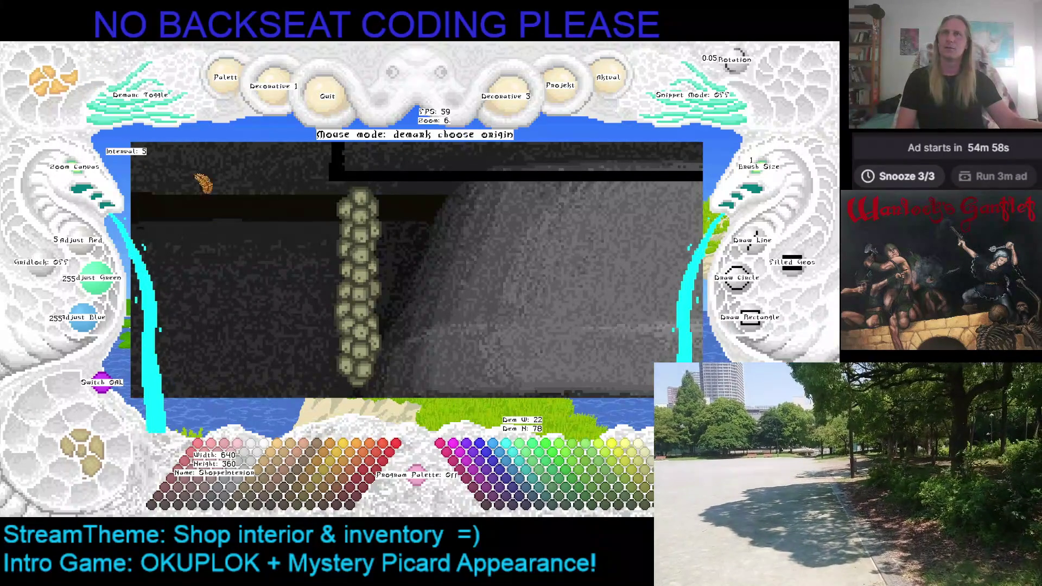
{"action": "left_click", "coordinate": [329, 180]}
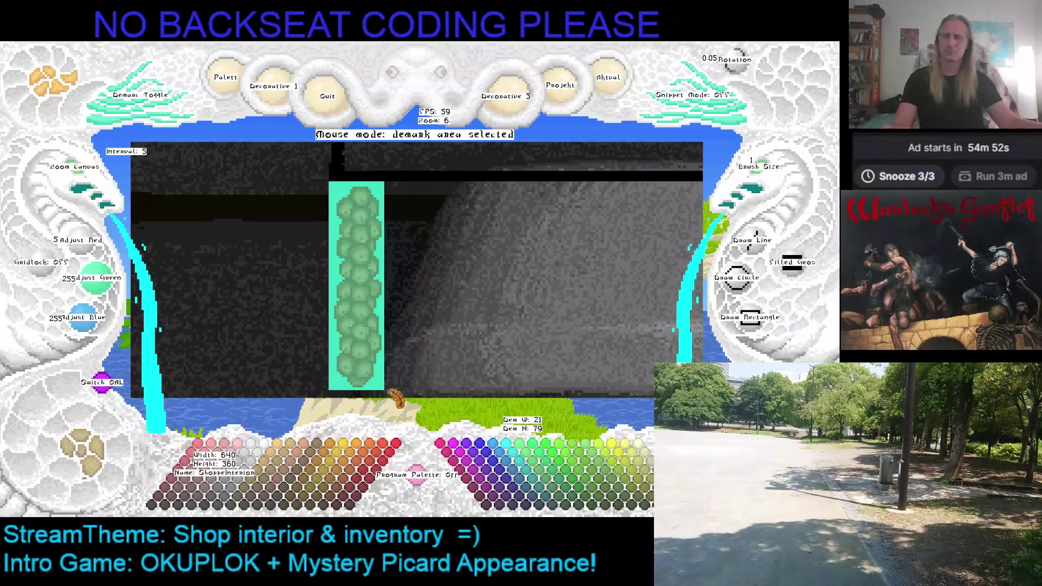
{"action": "left_click", "coordinate": [388, 395]}
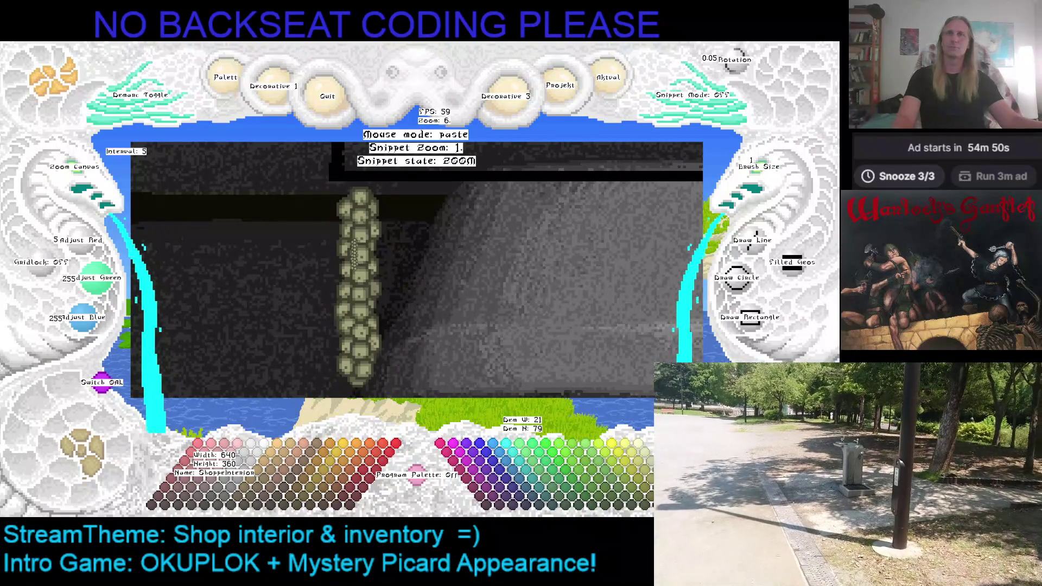
{"action": "right_click", "coordinate": [358, 227]}
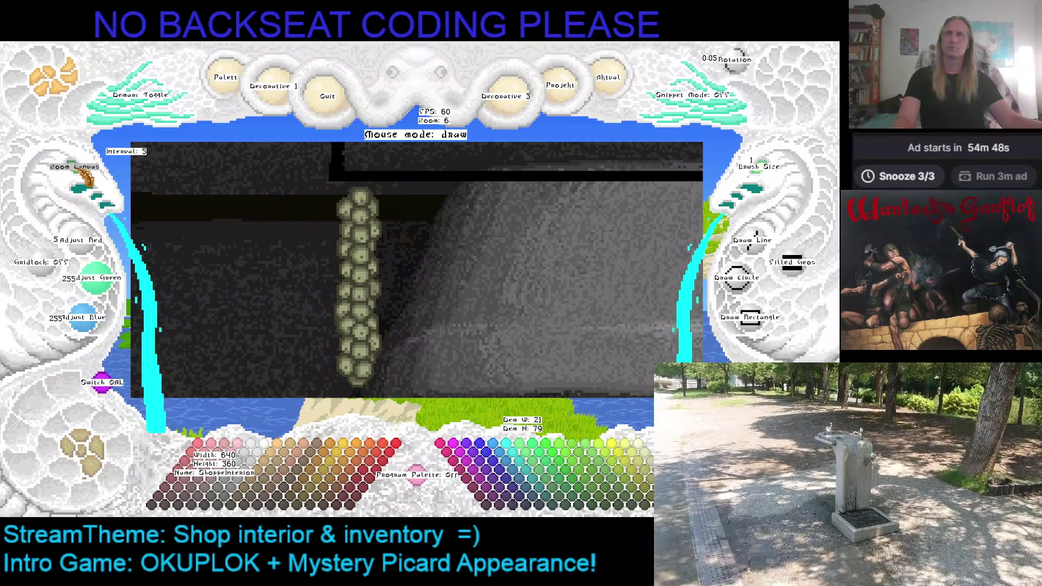
Step: Preview the bead-column snippet, then load the red sausage-ring snippet and stamp rings beside the columns
{"action": "left_click", "coordinate": [85, 173]}
{"action": "key", "text": "ctrl+v"}
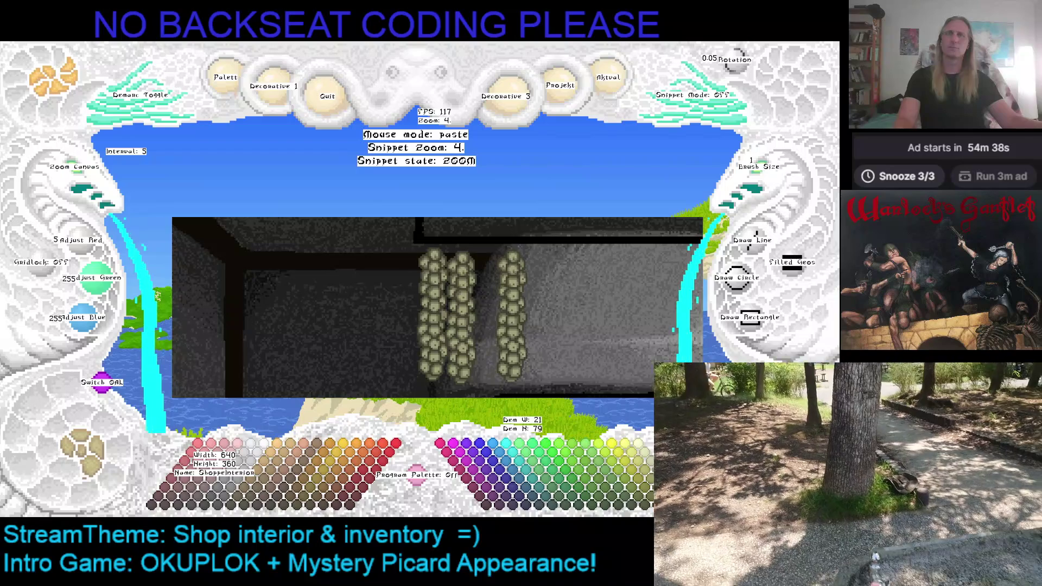
{"action": "key", "text": "Right"}
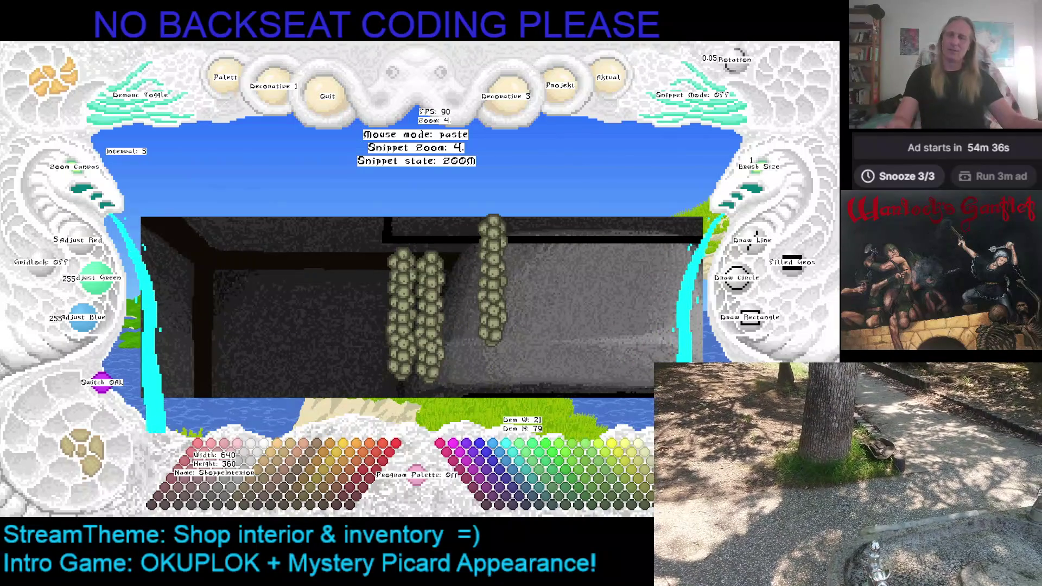
{"action": "key", "text": "Escape"}
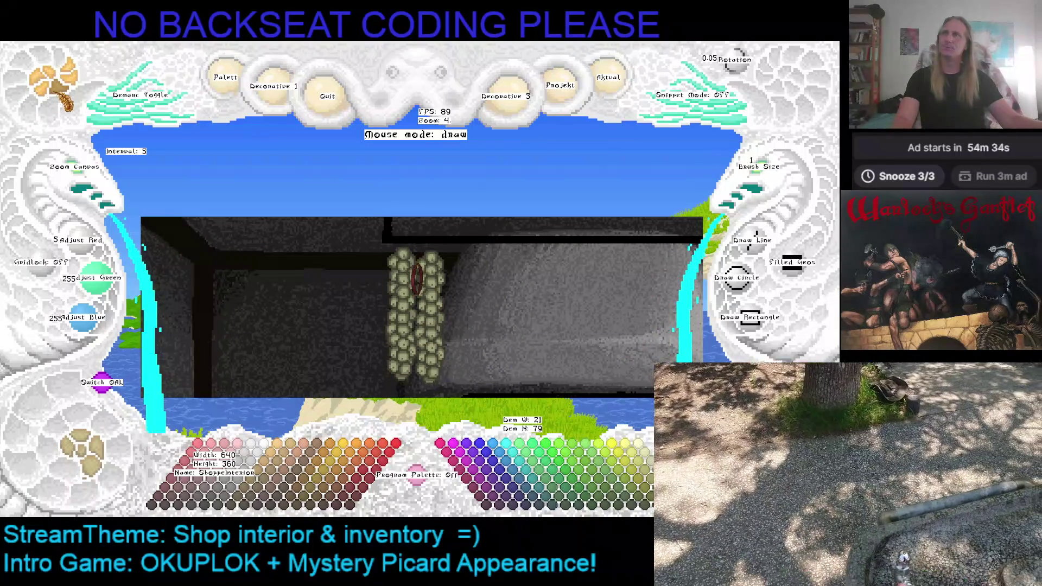
{"action": "key", "text": "ctrl+v"}
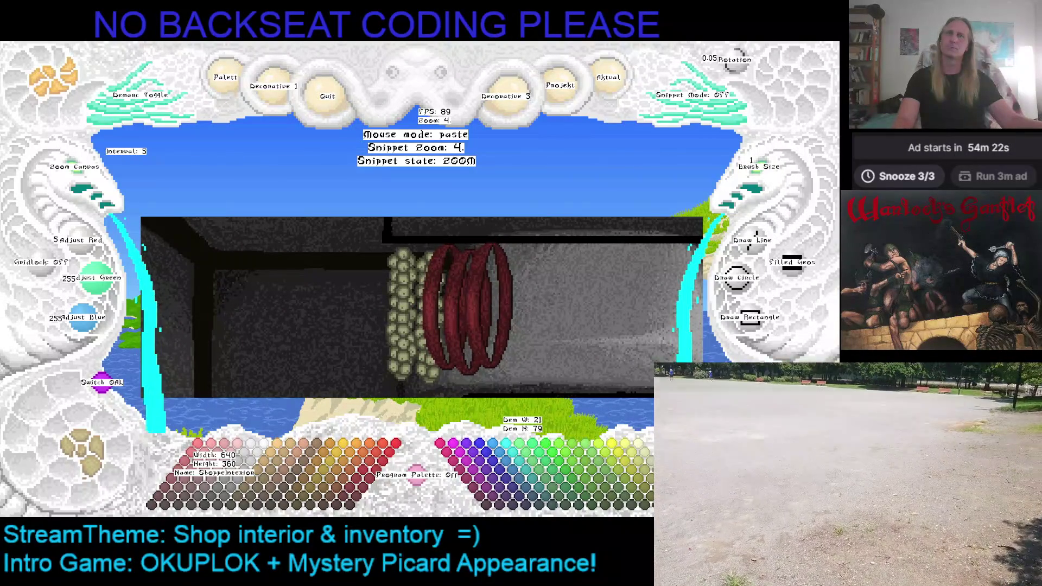
Step: Stamp two mirrored hams right of the sausage rings, flipping the preview and cancelling a third
{"action": "key", "text": "Escape"}
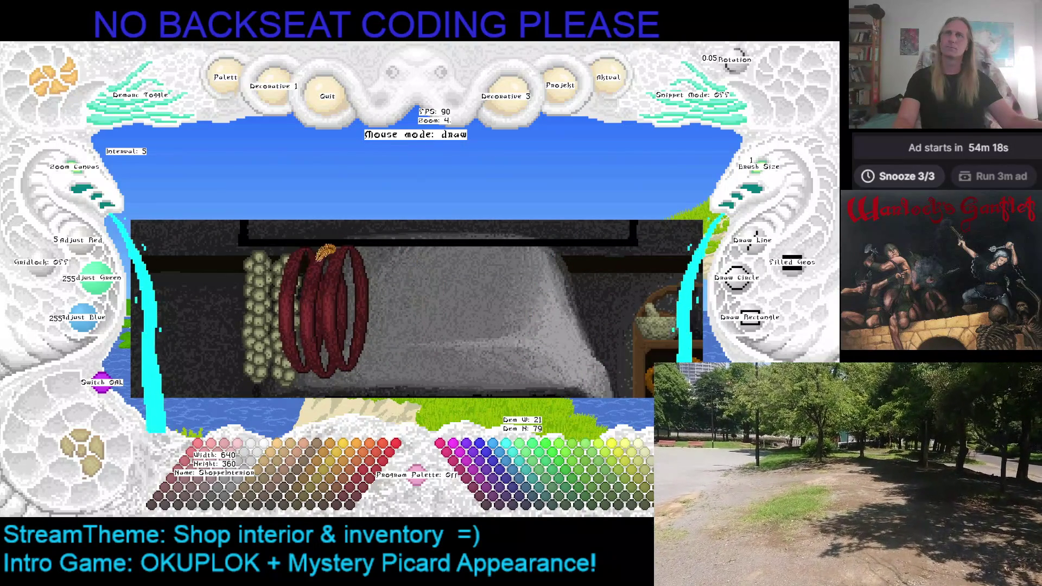
{"action": "key", "text": "ctrl+v"}
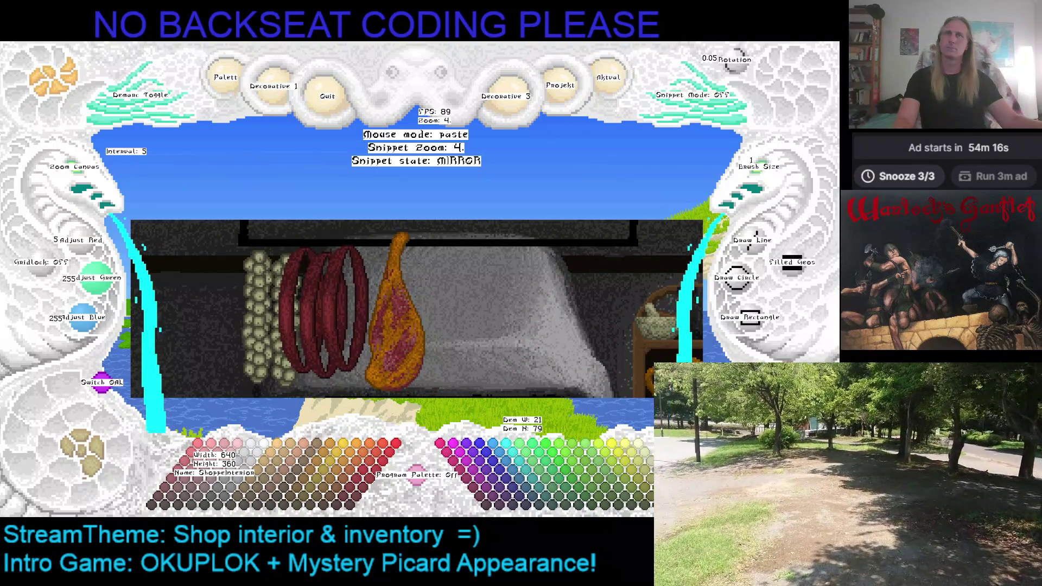
{"action": "scroll", "coordinate": [391, 305], "scroll_direction": "down", "scroll_amount": 1}
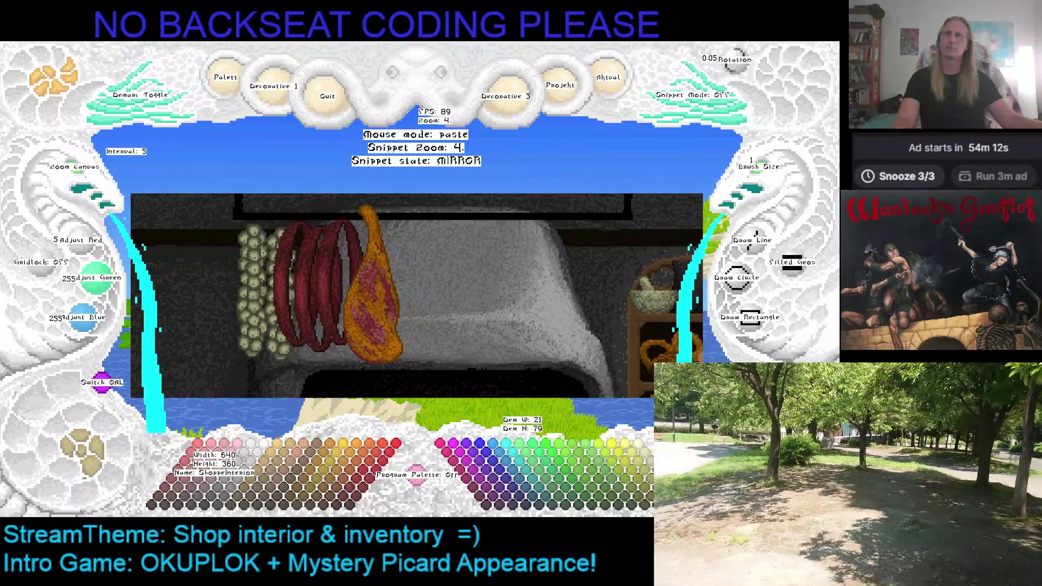
{"action": "left_click", "coordinate": [376, 285]}
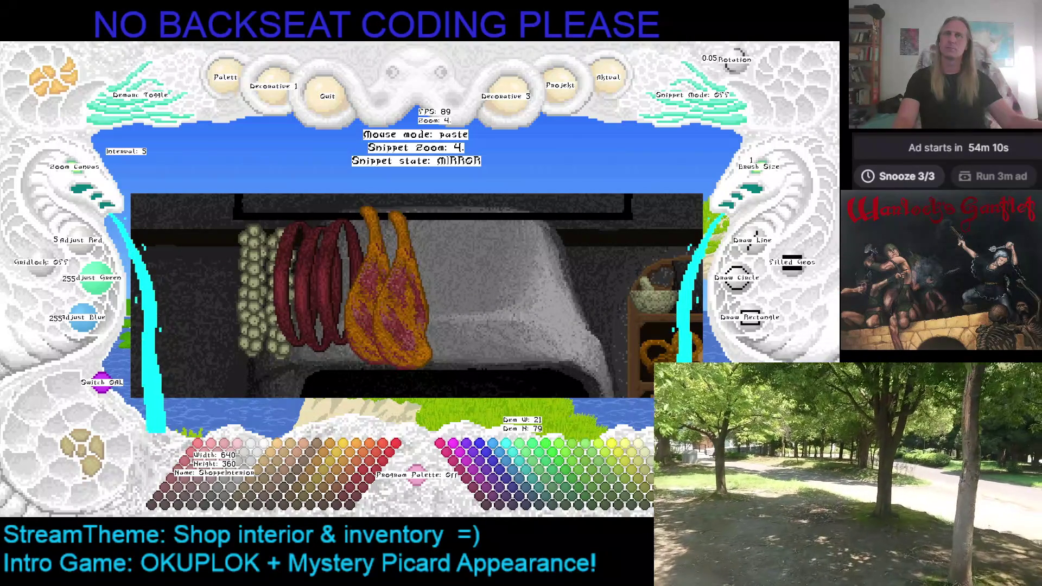
{"action": "left_click", "coordinate": [404, 285]}
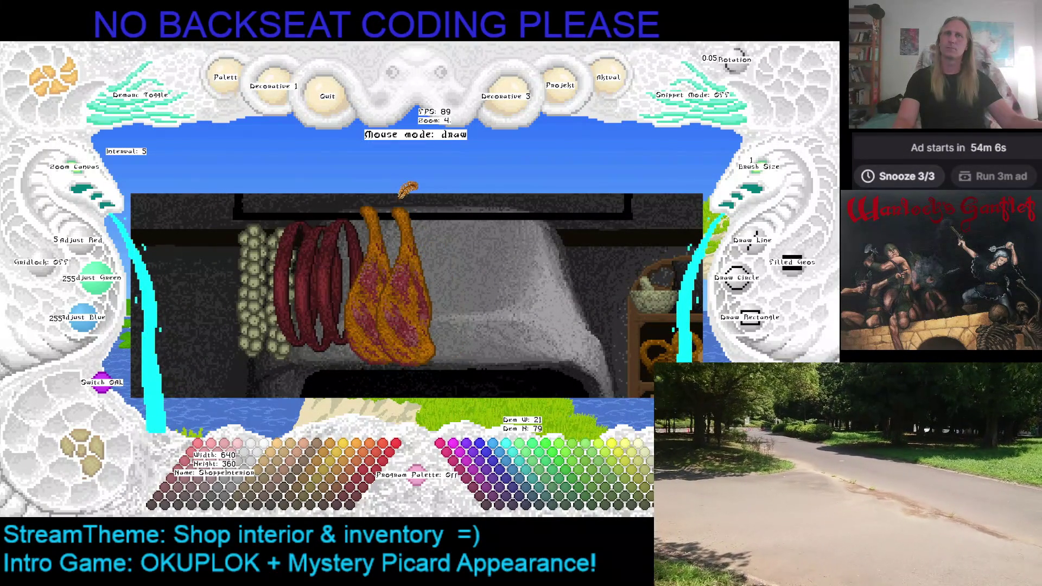
{"action": "key", "text": "m"}
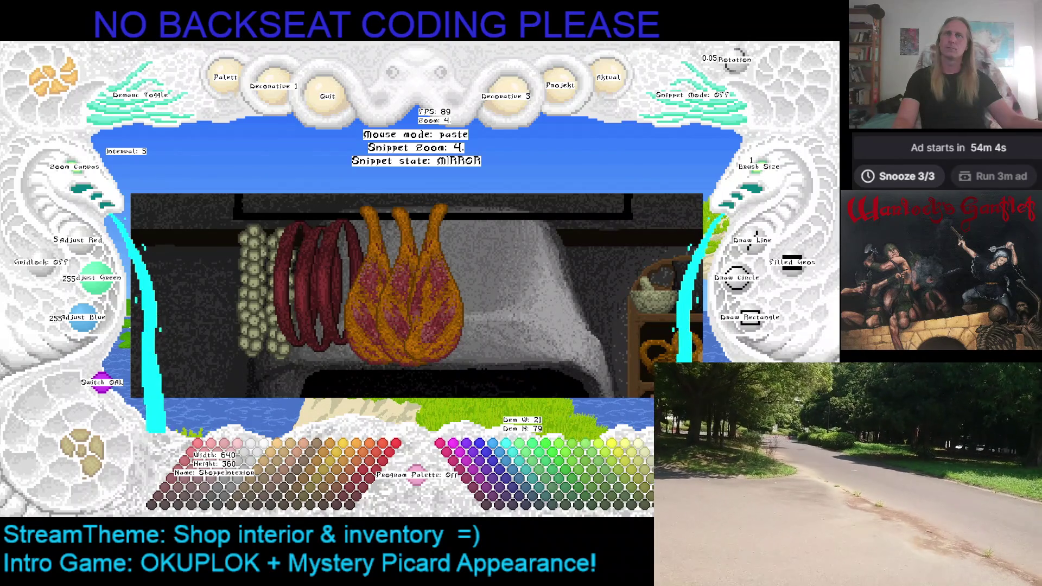
{"action": "key", "text": "m"}
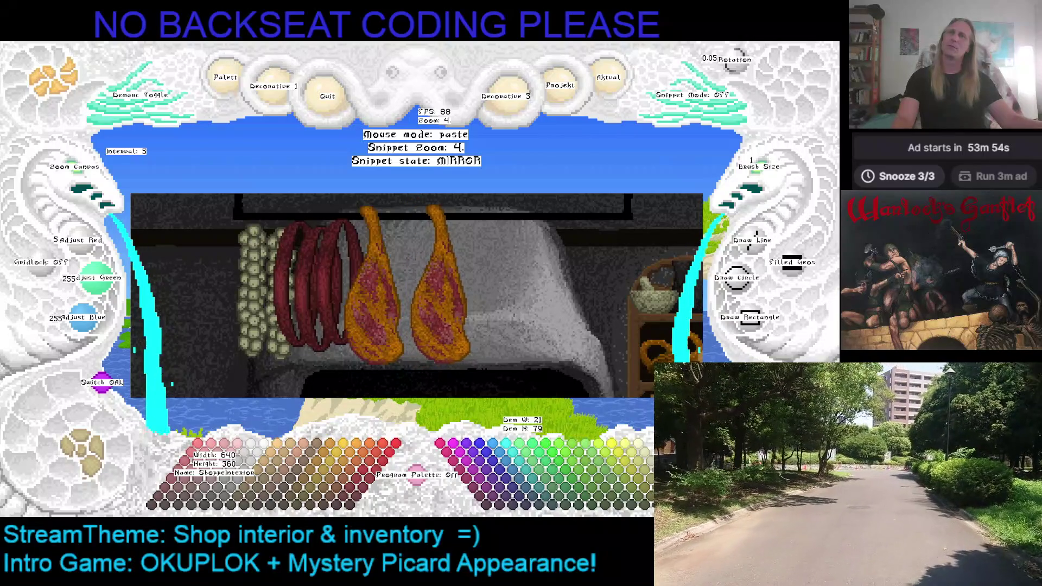
{"action": "right_click", "coordinate": [428, 191]}
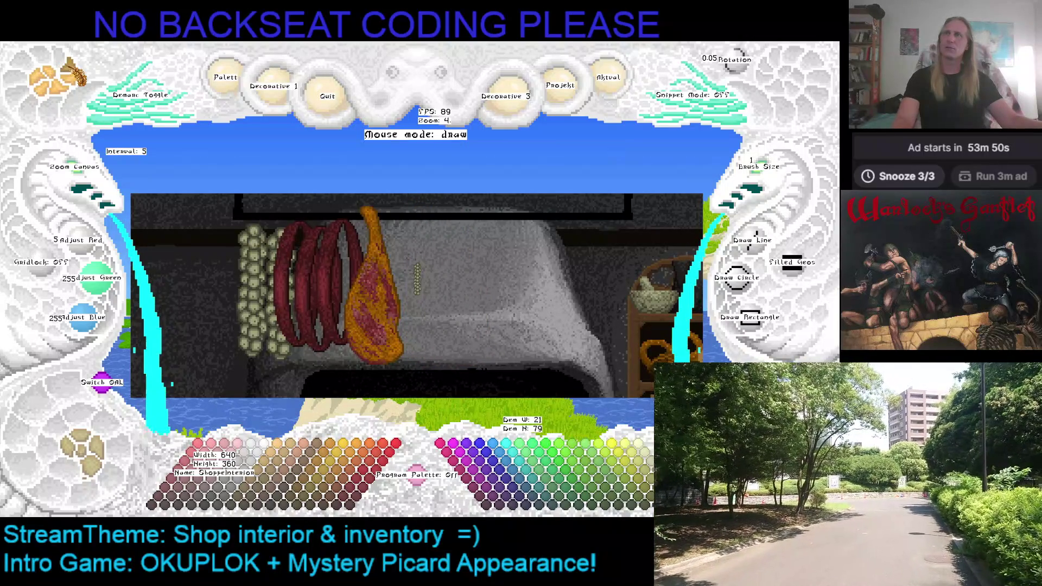
Step: Stamp another bead column right of the ham and a further ham beside it
{"action": "key", "text": "ctrl+v"}
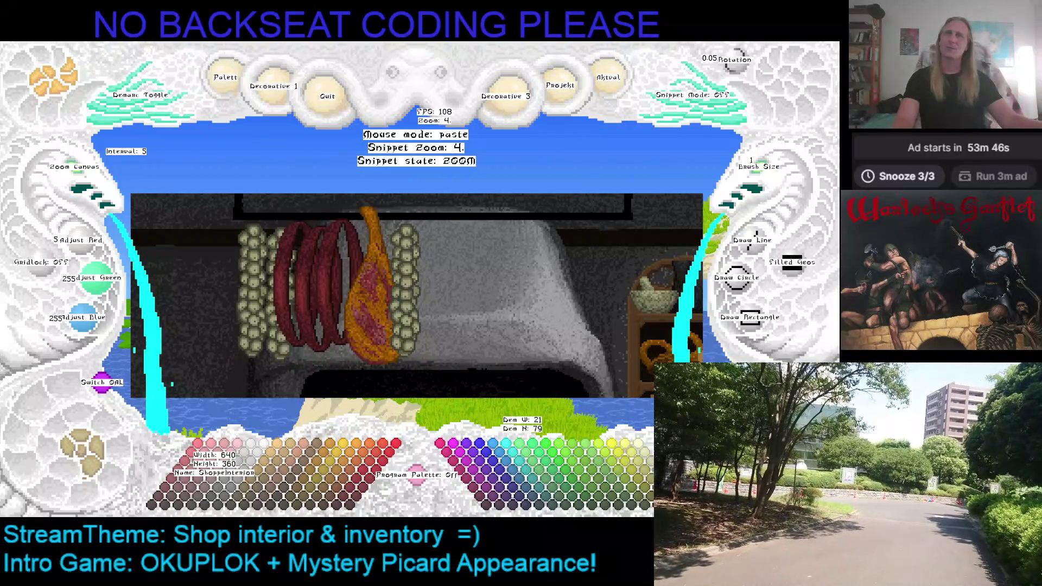
{"action": "left_click", "coordinate": [408, 291]}
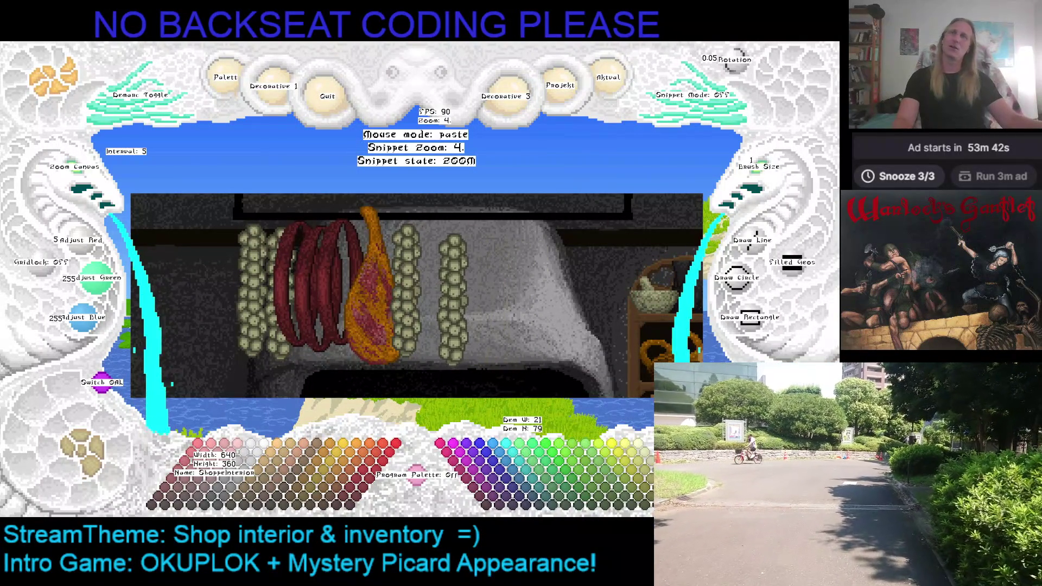
{"action": "key", "text": "Escape"}
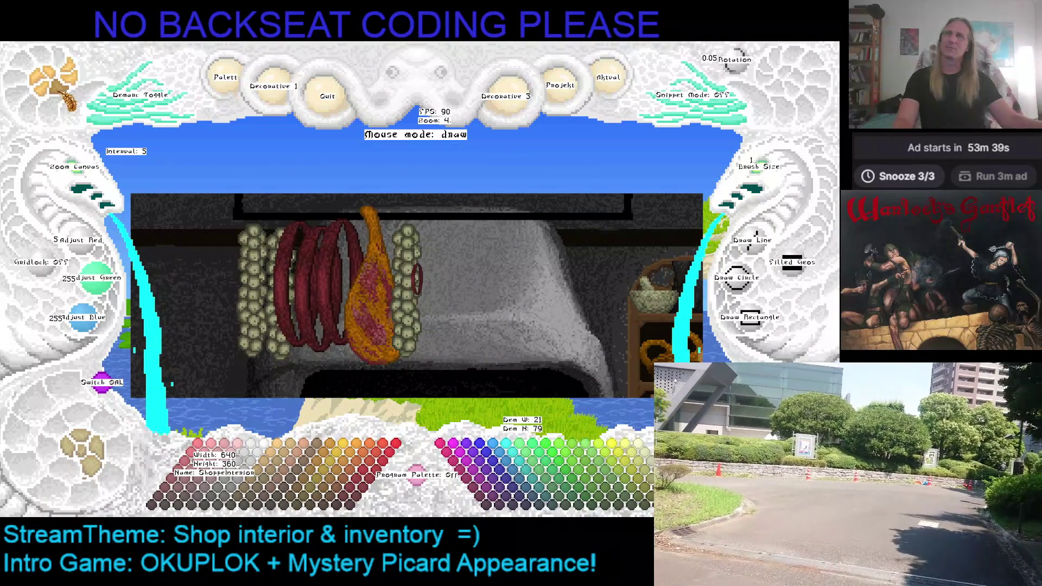
{"action": "key", "text": "ctrl+v"}
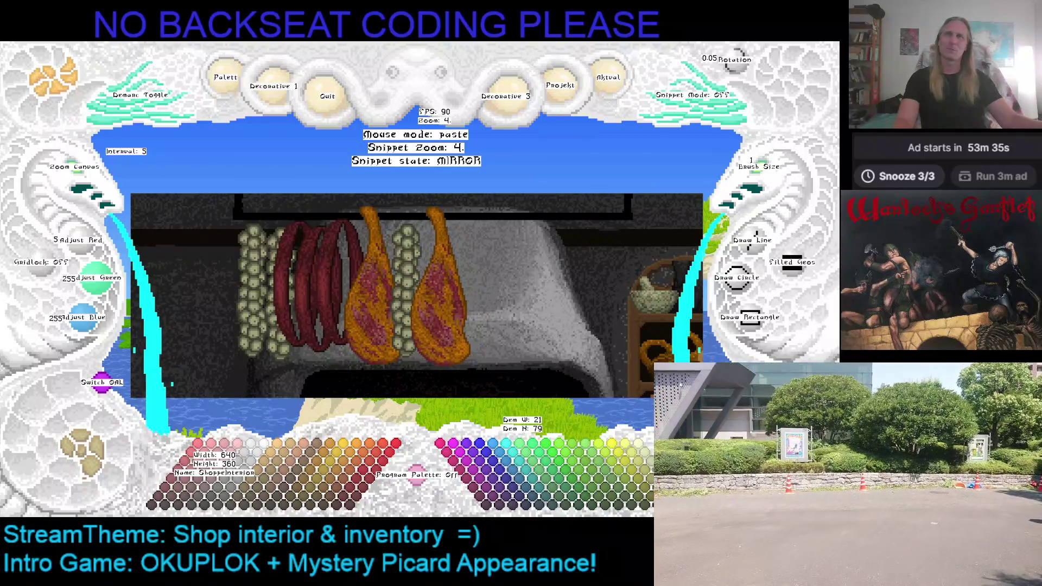
{"action": "left_click", "coordinate": [440, 285]}
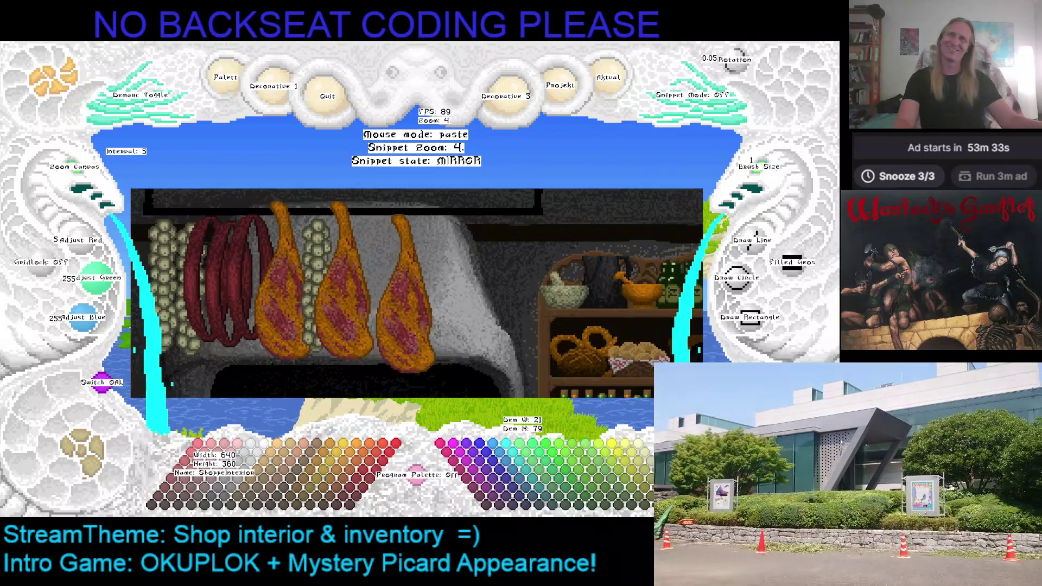
{"action": "key", "text": "Escape"}
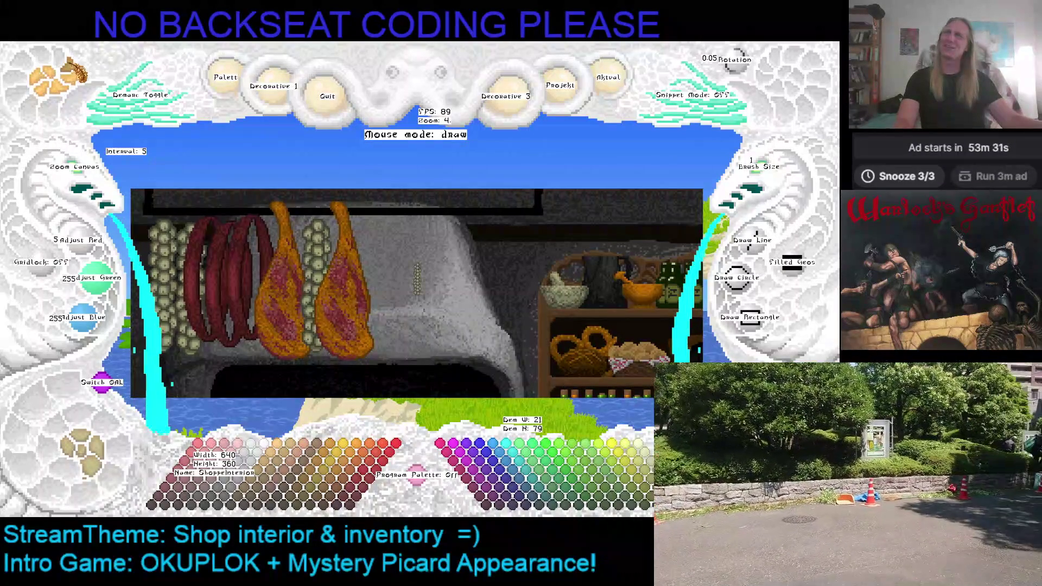
Step: Preview the garlic-string snippet, cancel it, and pan toward the shopkeeper and shelves
{"action": "key", "text": "ctrl+v"}
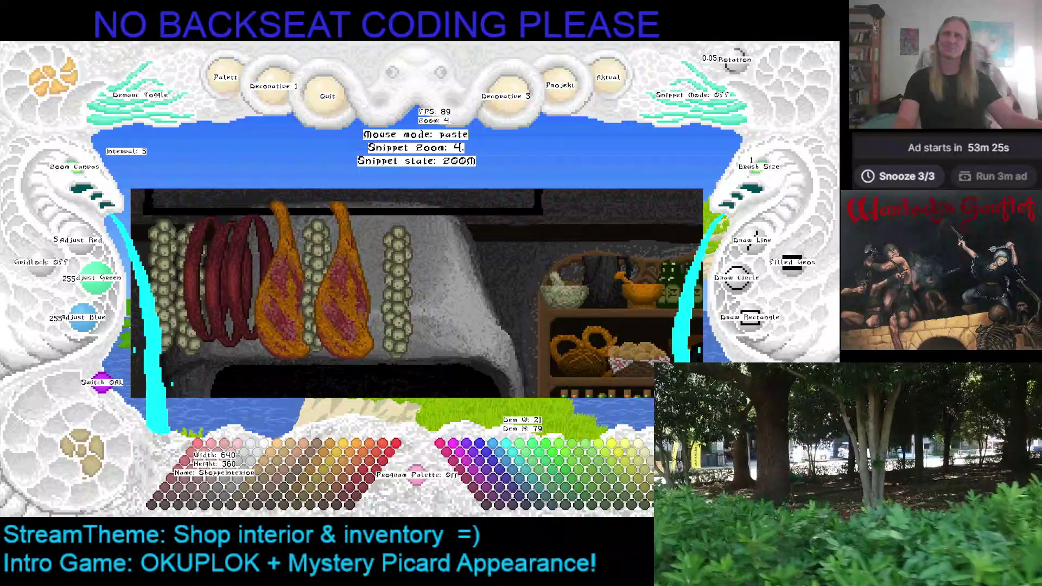
{"action": "key", "text": "Escape"}
{"action": "key", "text": "Right"}
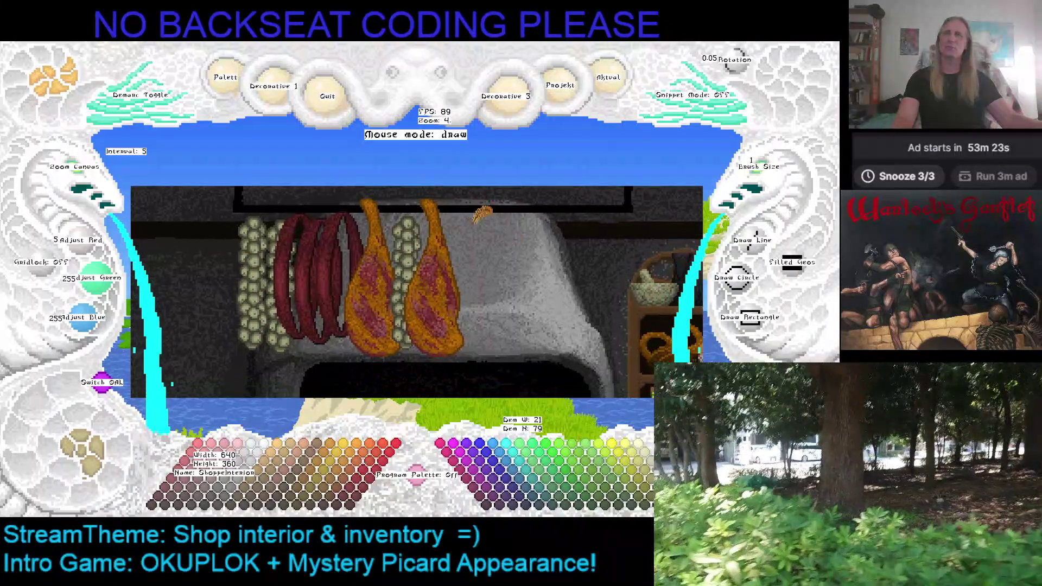
{"action": "key", "text": "Down"}
{"action": "key", "text": "Right"}
{"action": "key", "text": "Right"}
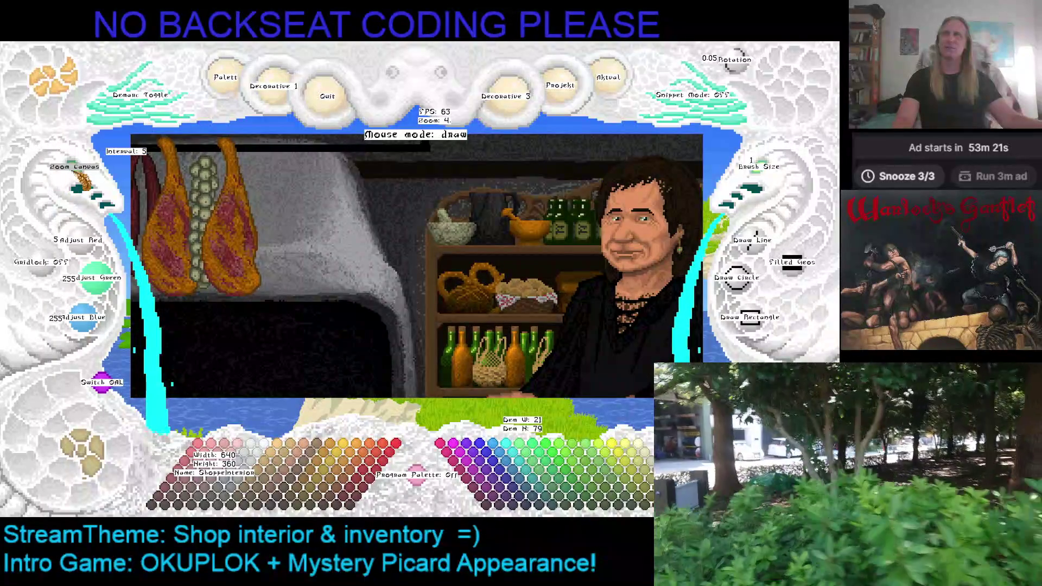
Step: Switch to the sea-scene canvas, zoom in on the ring and ham, then close the editor
{"action": "left_click", "coordinate": [74, 171]}
{"action": "key", "text": "Down"}
{"action": "key", "text": "Down"}
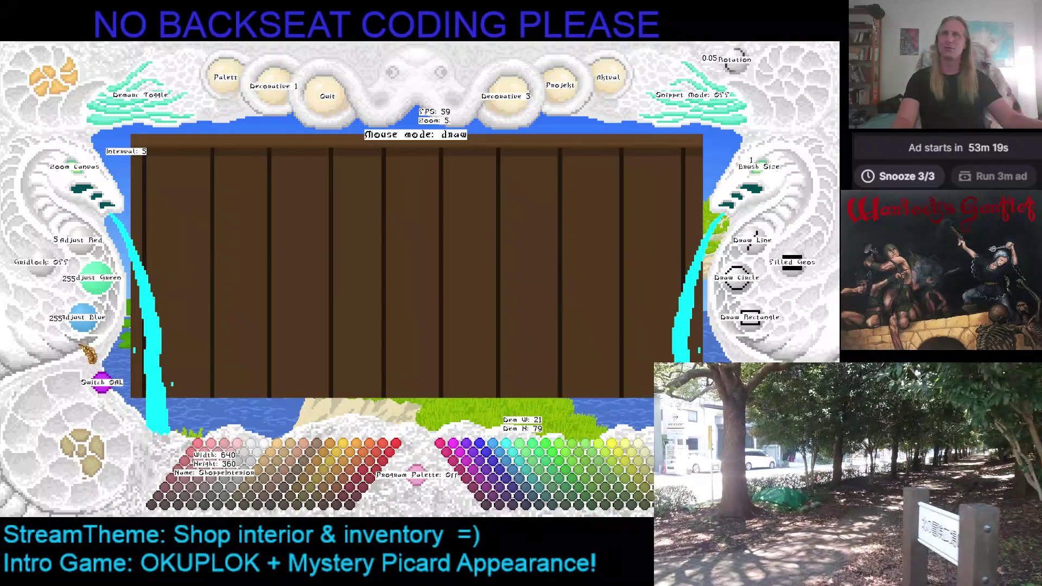
{"action": "left_click", "coordinate": [81, 448]}
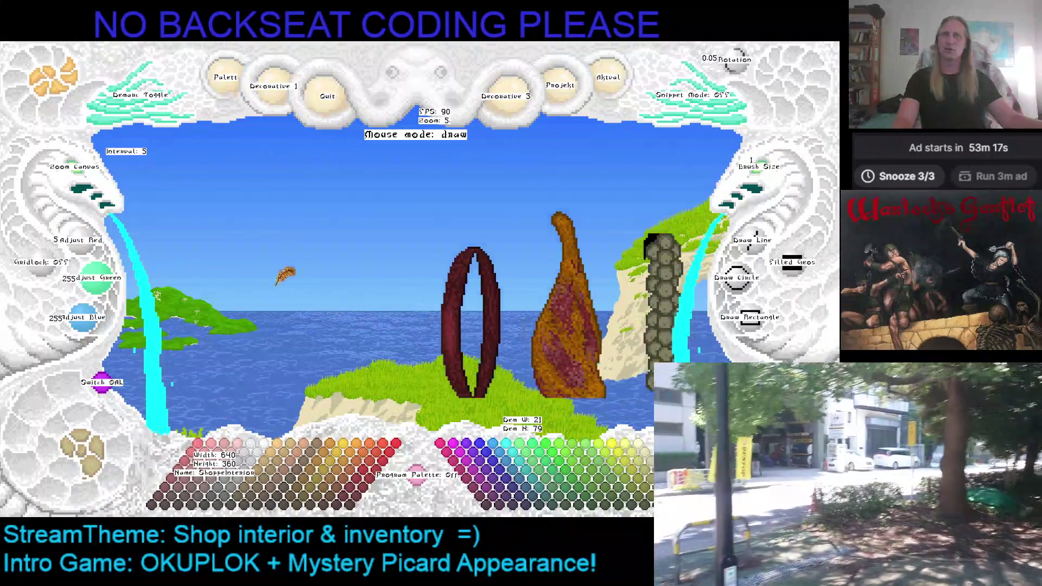
{"action": "key", "text": "Right"}
{"action": "key", "text": "Down"}
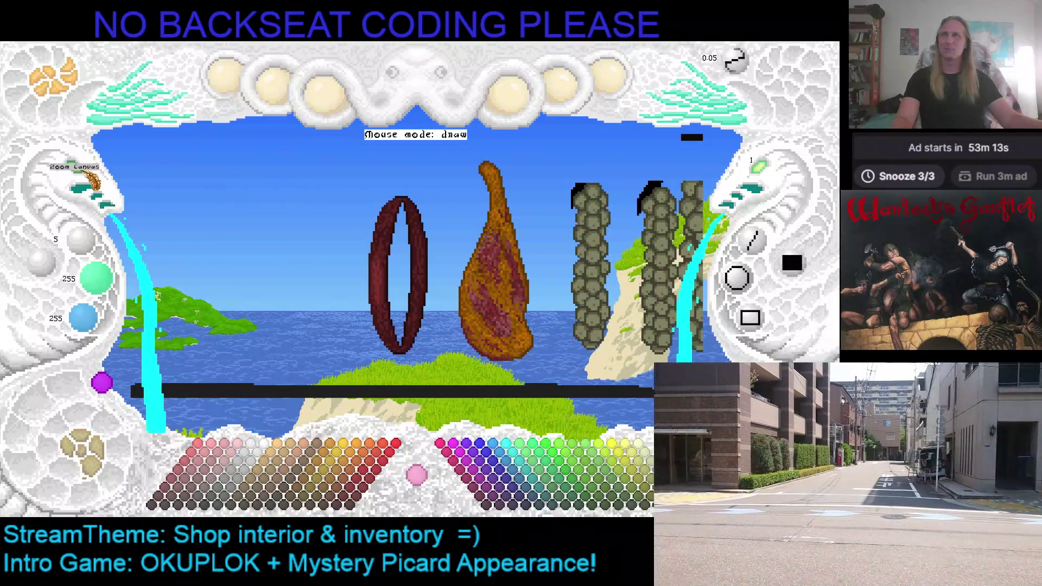
{"action": "left_click", "coordinate": [81, 173]}
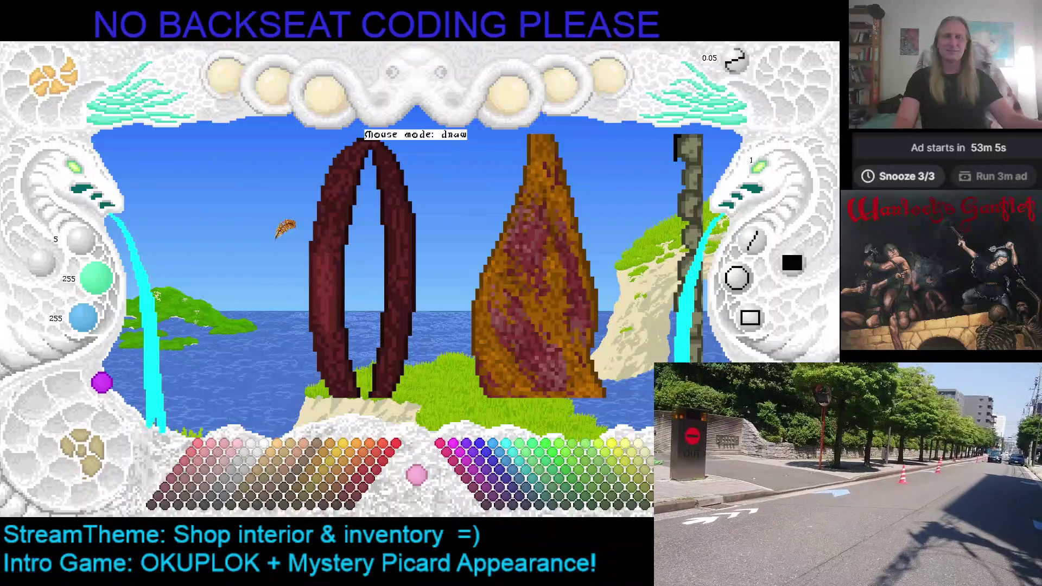
{"action": "key", "text": "Left"}
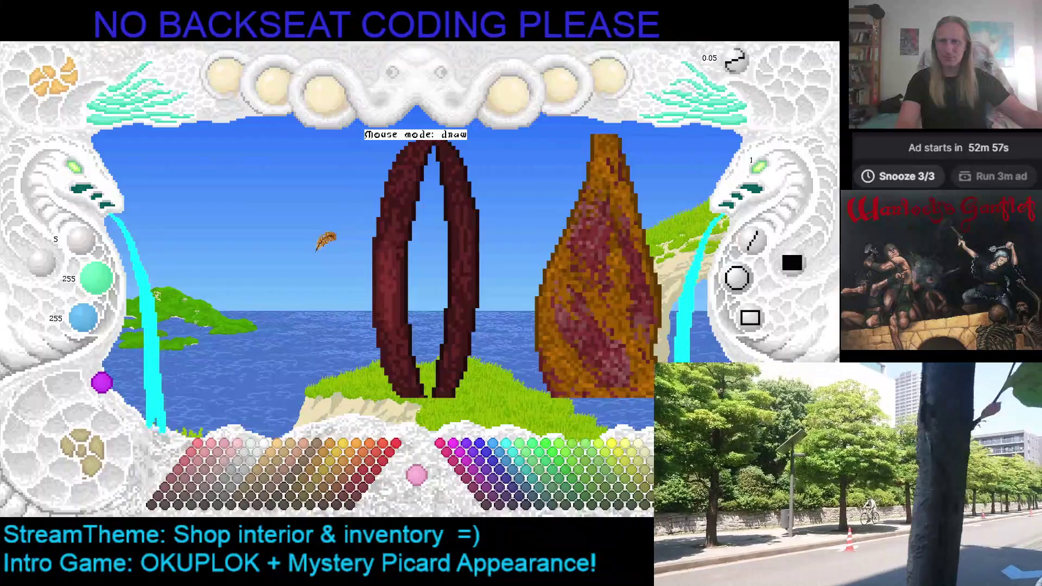
{"action": "key", "text": "Escape"}
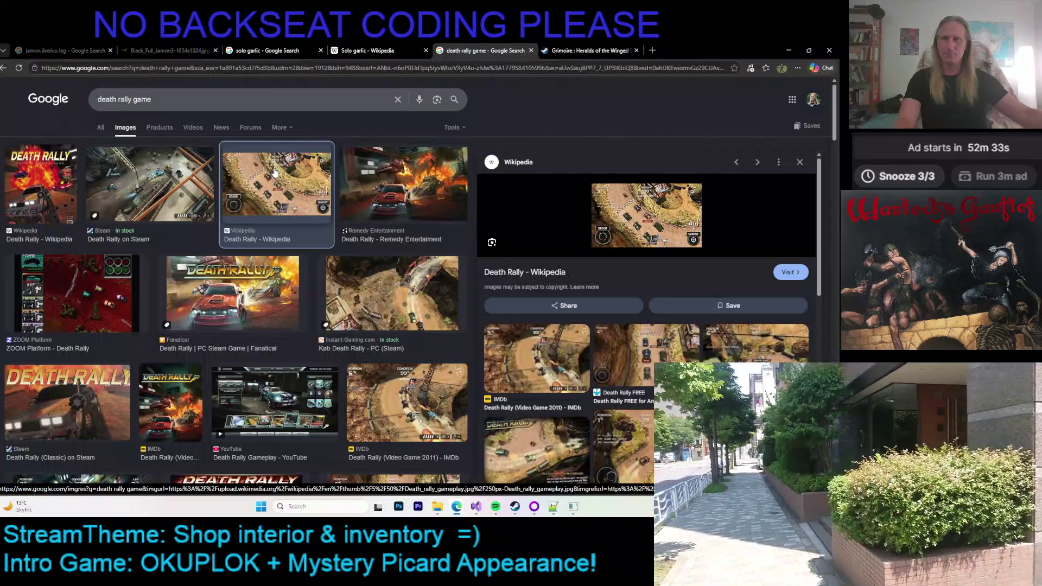
Step: Preview Death Rally screenshots from Fanatical, Instant-Gaming, ClassicReload, BestDOSGames and Windows listings, then return to the editor
{"action": "left_click", "coordinate": [233, 293]}
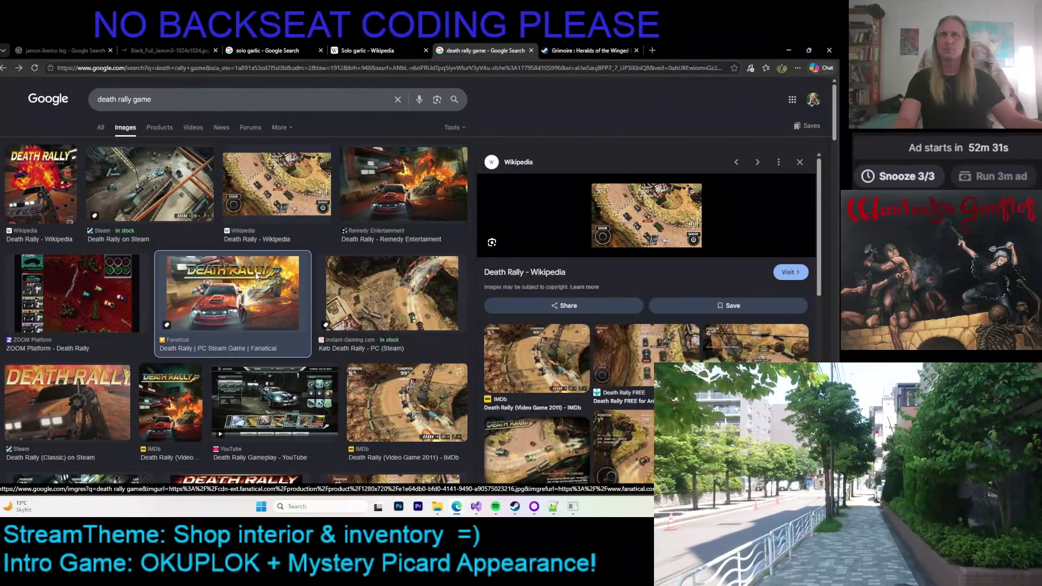
{"action": "scroll", "coordinate": [576, 103], "scroll_direction": "down", "scroll_amount": 1}
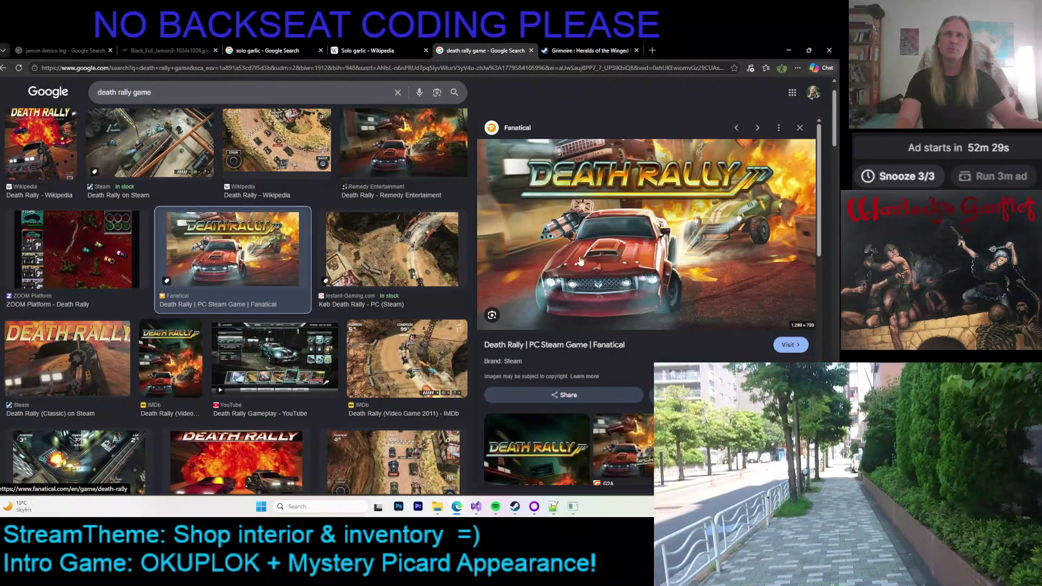
{"action": "scroll", "coordinate": [602, 248], "scroll_direction": "down", "scroll_amount": 3}
{"action": "left_click", "coordinate": [417, 244]}
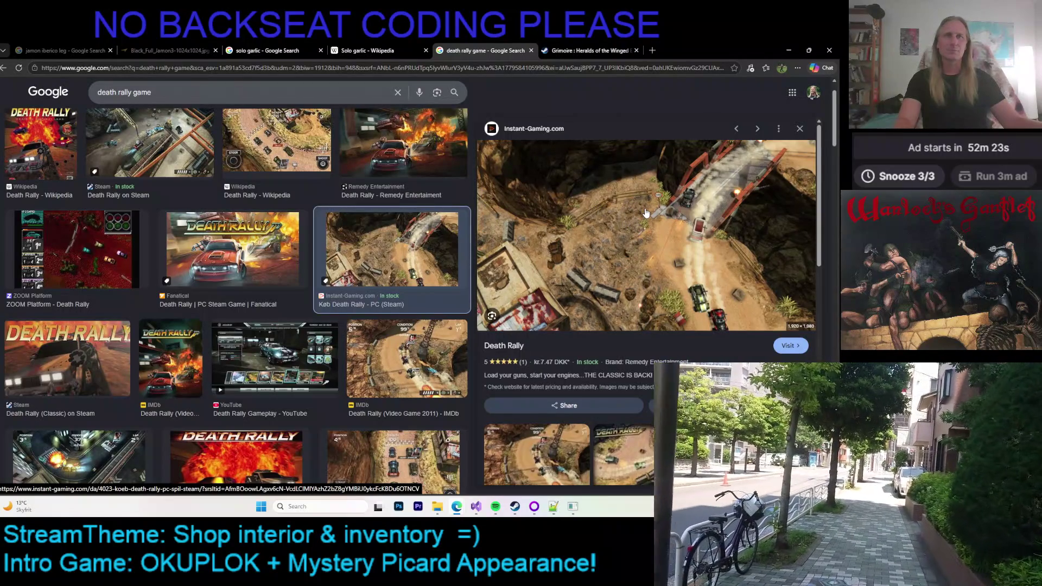
{"action": "scroll", "coordinate": [645, 214], "scroll_direction": "down", "scroll_amount": 2}
{"action": "scroll", "coordinate": [140, 236], "scroll_direction": "down", "scroll_amount": 2}
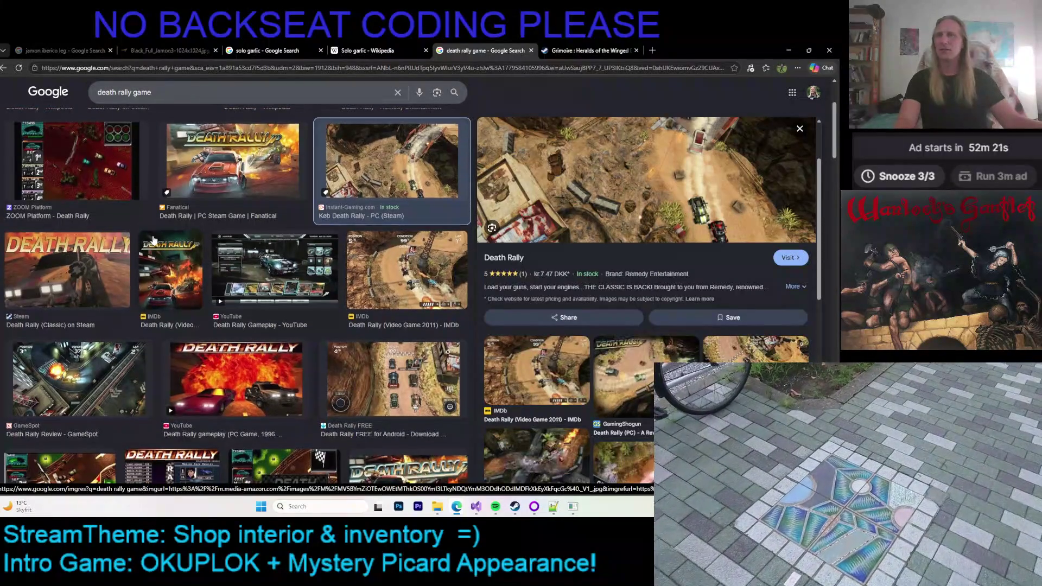
{"action": "scroll", "coordinate": [152, 240], "scroll_direction": "down", "scroll_amount": 4}
{"action": "scroll", "coordinate": [269, 242], "scroll_direction": "down", "scroll_amount": 1}
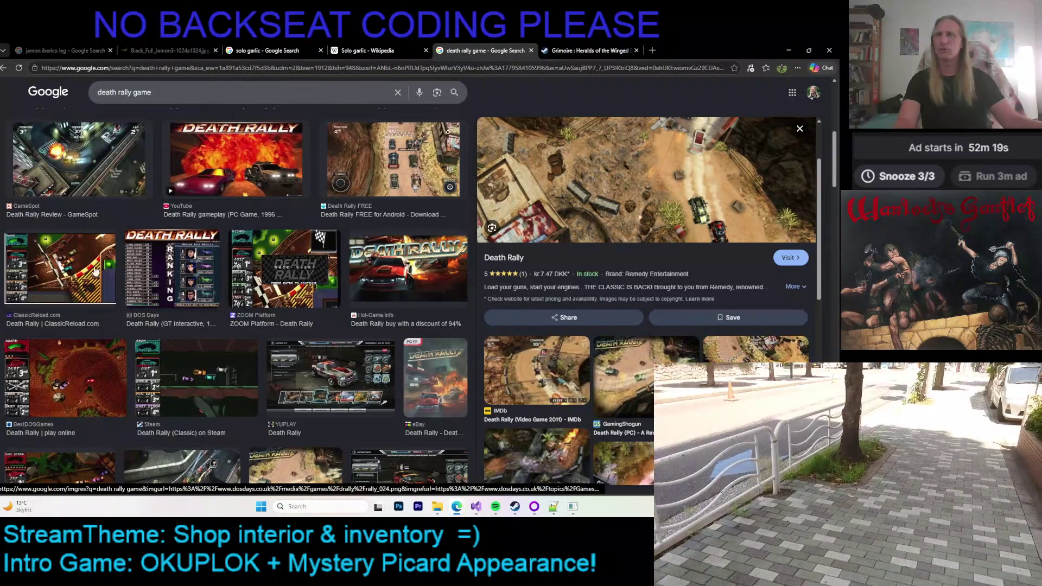
{"action": "left_click", "coordinate": [97, 275]}
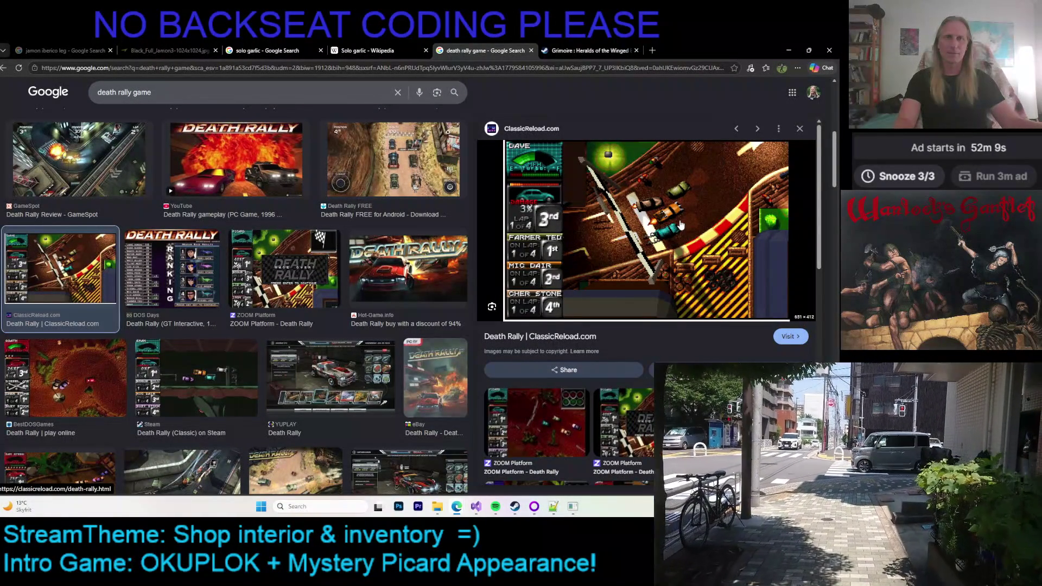
{"action": "scroll", "coordinate": [684, 221], "scroll_direction": "down", "scroll_amount": 2}
{"action": "scroll", "coordinate": [692, 213], "scroll_direction": "up", "scroll_amount": 2}
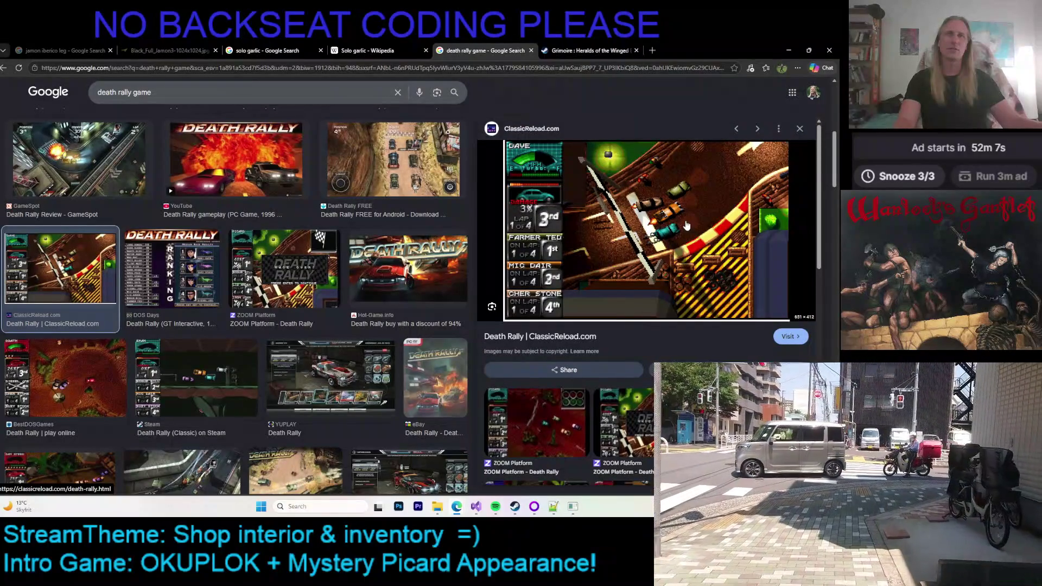
{"action": "scroll", "coordinate": [94, 277], "scroll_direction": "down", "scroll_amount": 2}
{"action": "left_click", "coordinate": [94, 292]}
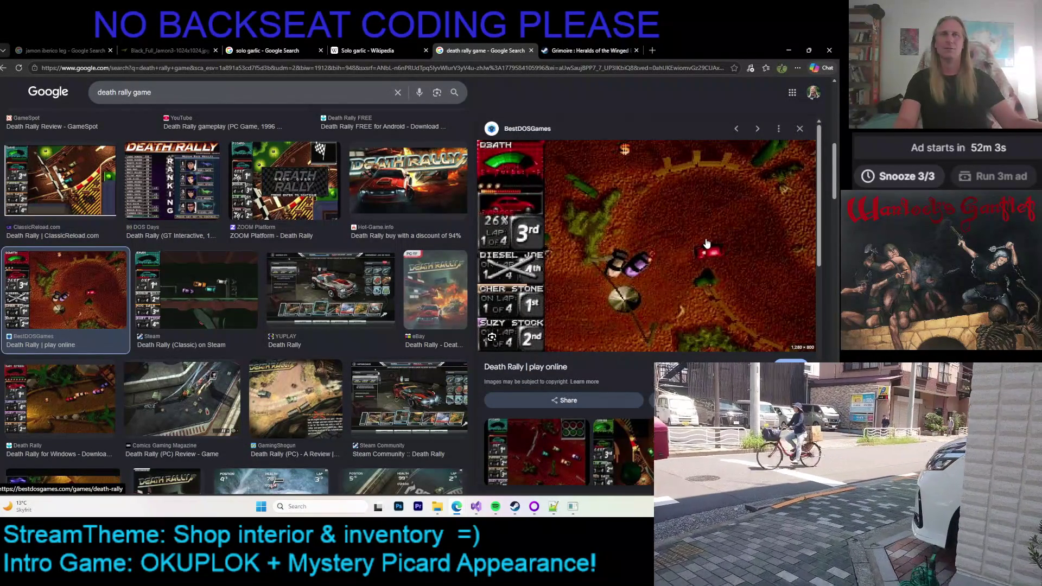
{"action": "scroll", "coordinate": [707, 245], "scroll_direction": "down", "scroll_amount": 1}
{"action": "scroll", "coordinate": [707, 244], "scroll_direction": "up", "scroll_amount": 1}
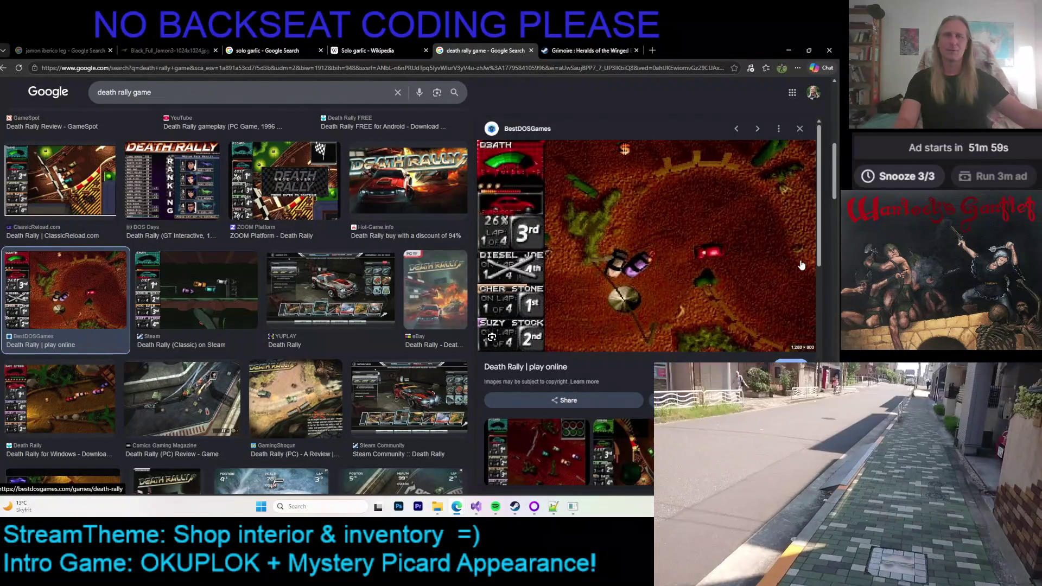
{"action": "scroll", "coordinate": [612, 269], "scroll_direction": "down", "scroll_amount": 3}
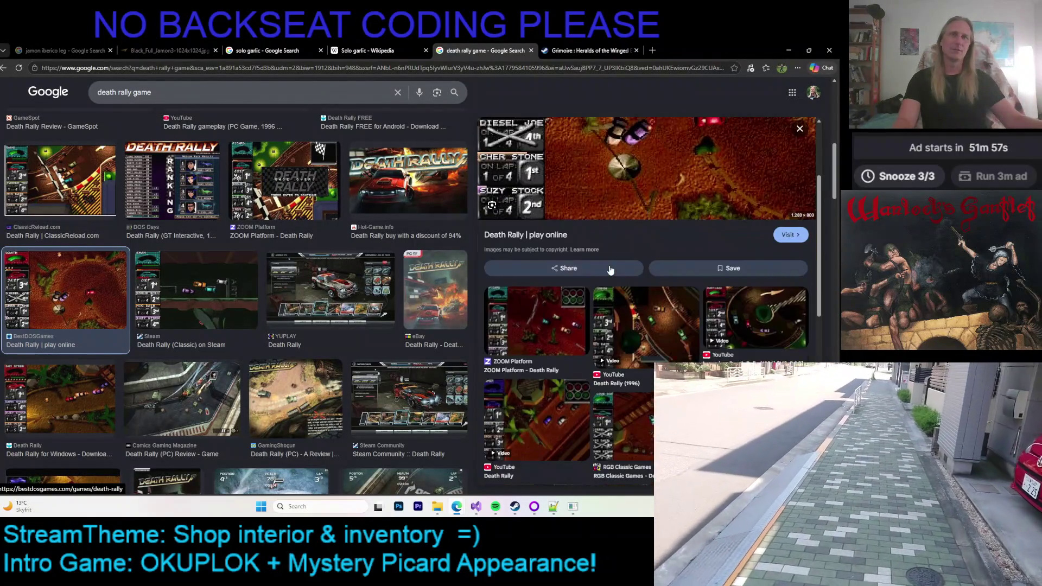
{"action": "scroll", "coordinate": [623, 263], "scroll_direction": "up", "scroll_amount": 1}
{"action": "scroll", "coordinate": [623, 266], "scroll_direction": "down", "scroll_amount": 1}
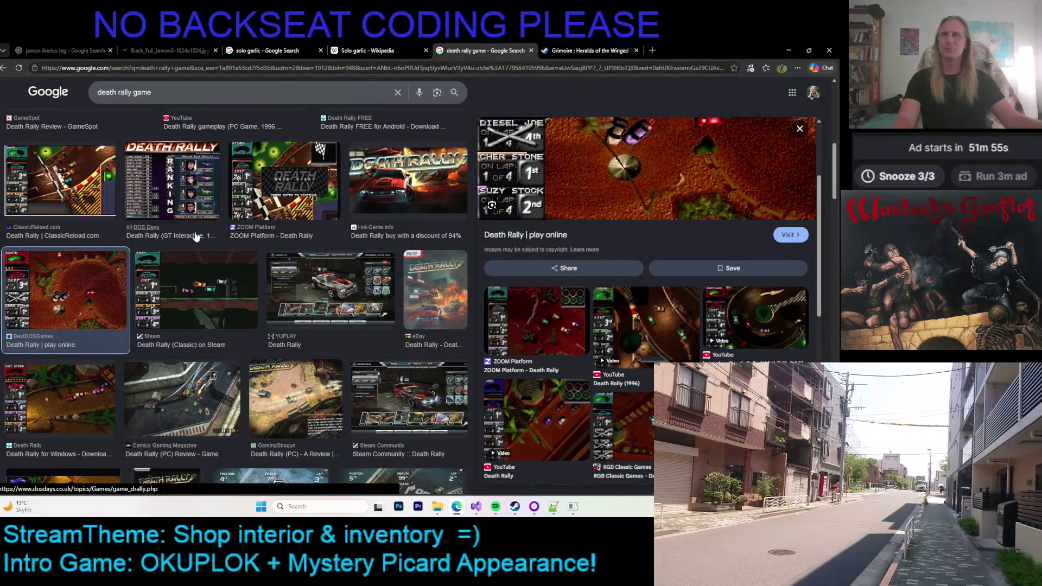
{"action": "scroll", "coordinate": [79, 240], "scroll_direction": "down", "scroll_amount": 3}
{"action": "left_click", "coordinate": [44, 261]}
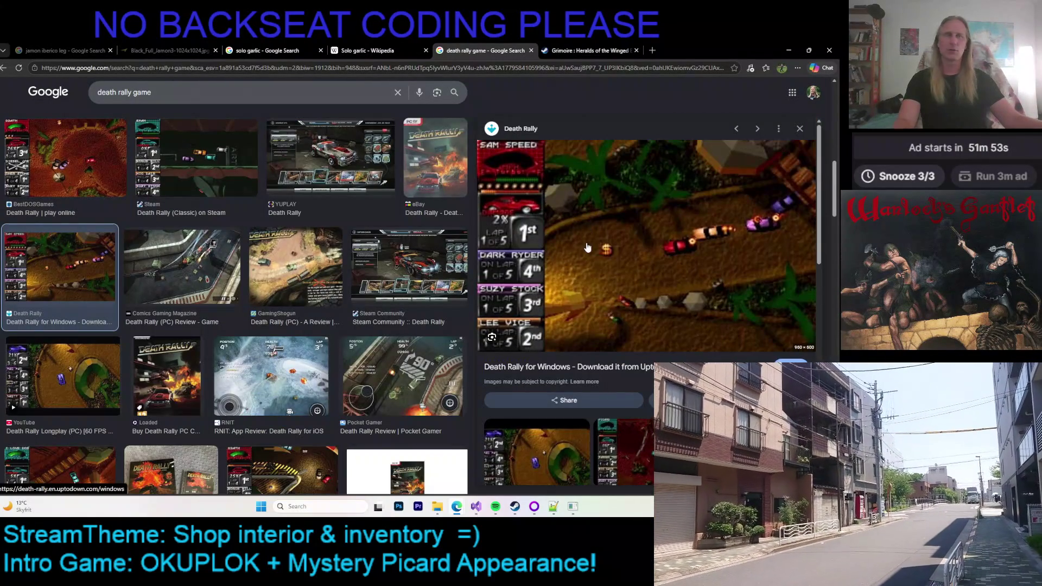
{"action": "scroll", "coordinate": [640, 209], "scroll_direction": "down", "scroll_amount": 2}
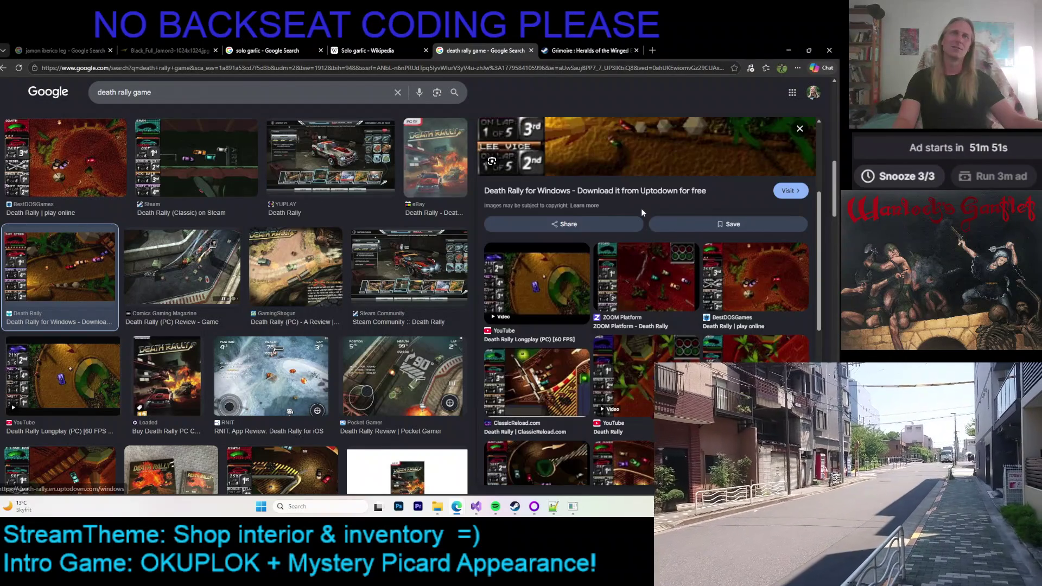
{"action": "scroll", "coordinate": [641, 208], "scroll_direction": "up", "scroll_amount": 1}
{"action": "scroll", "coordinate": [641, 216], "scroll_direction": "up", "scroll_amount": 1}
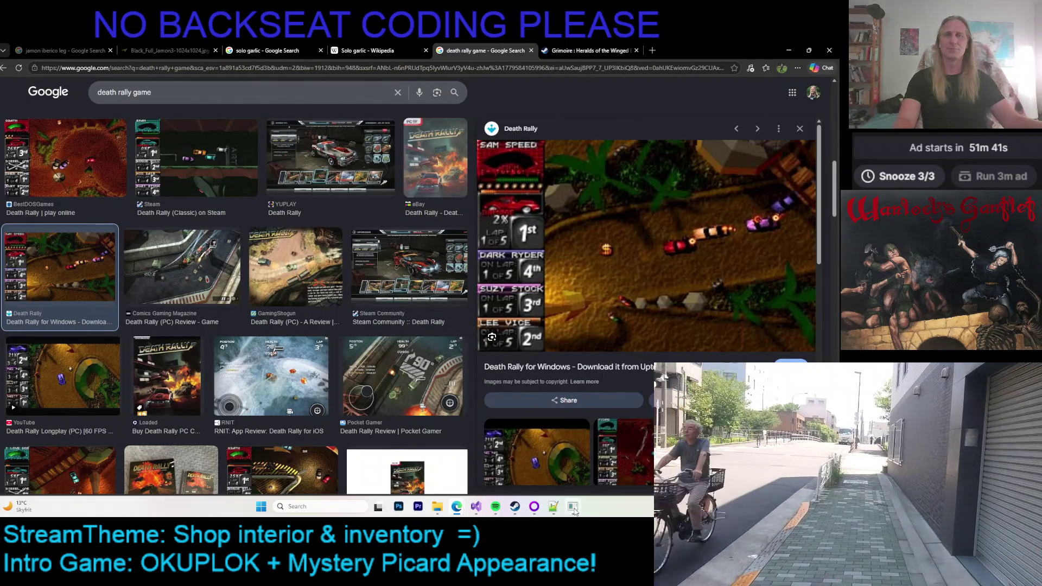
{"action": "left_click", "coordinate": [578, 480]}
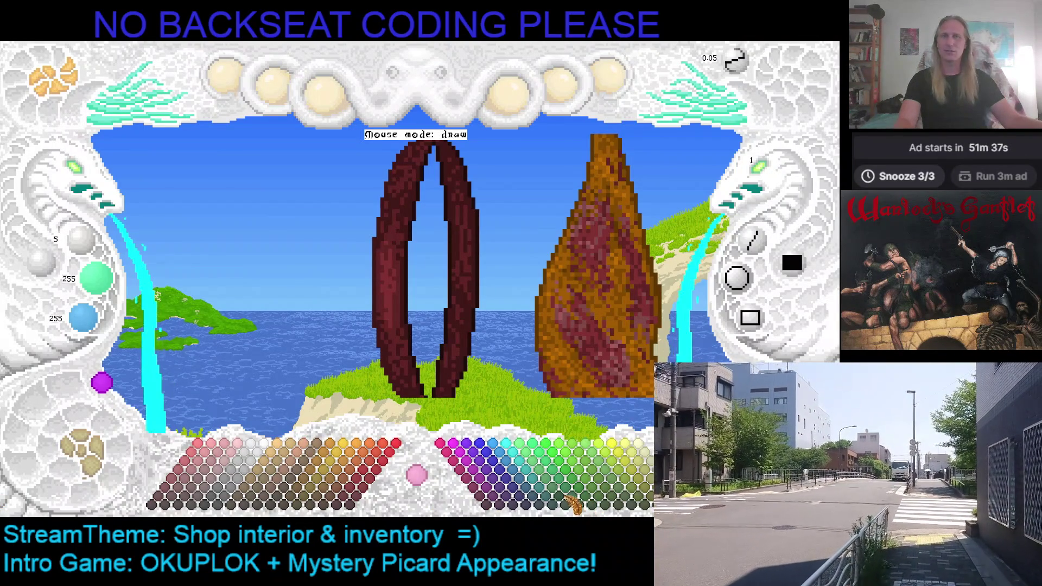
Step: Pick dark green, settle on the smallest brush, and dab a green dot beside the herb sprig
{"action": "left_click", "coordinate": [587, 499]}
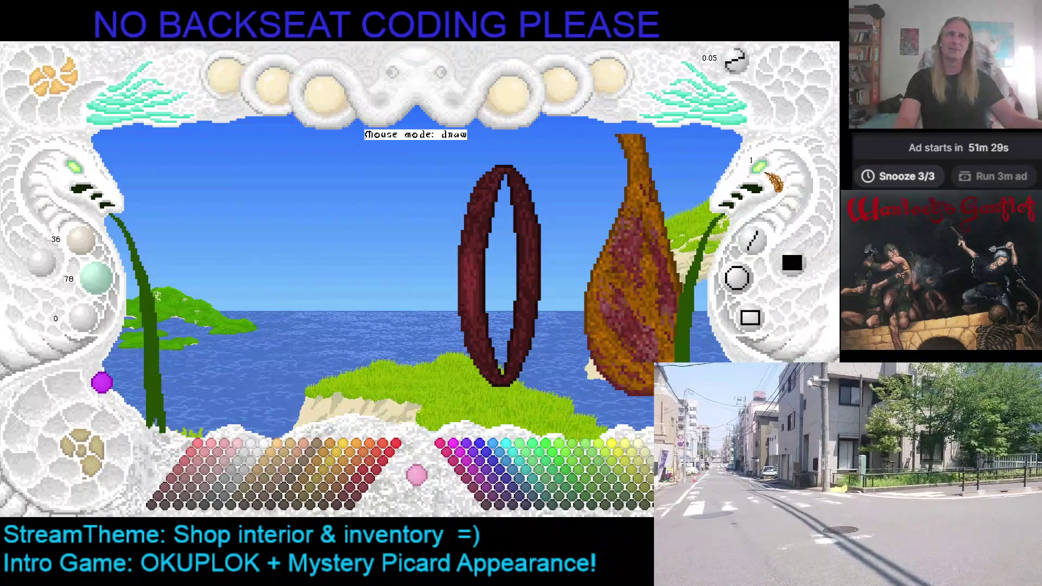
{"action": "left_click", "coordinate": [772, 174]}
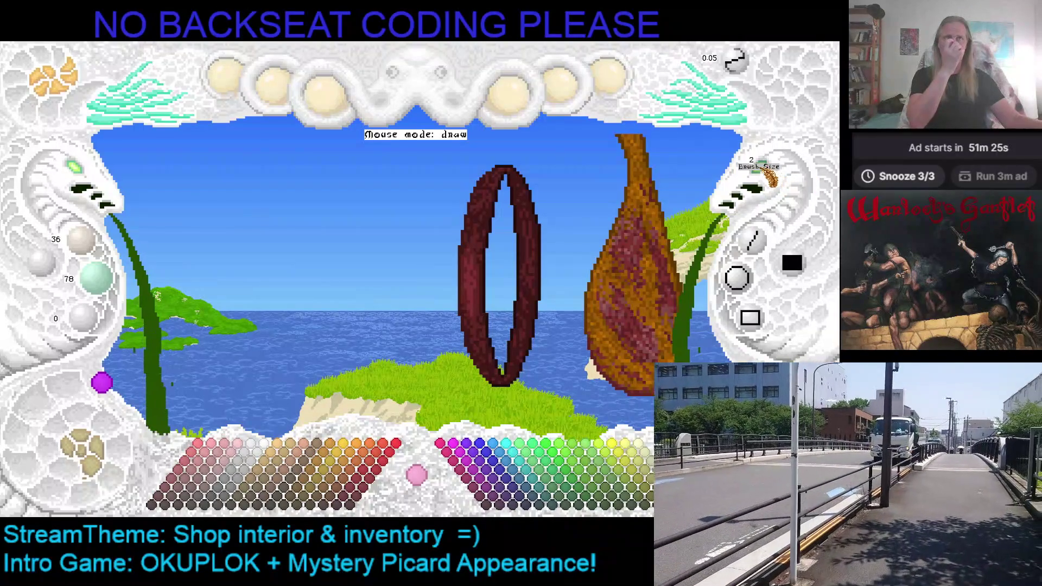
{"action": "right_click", "coordinate": [772, 175]}
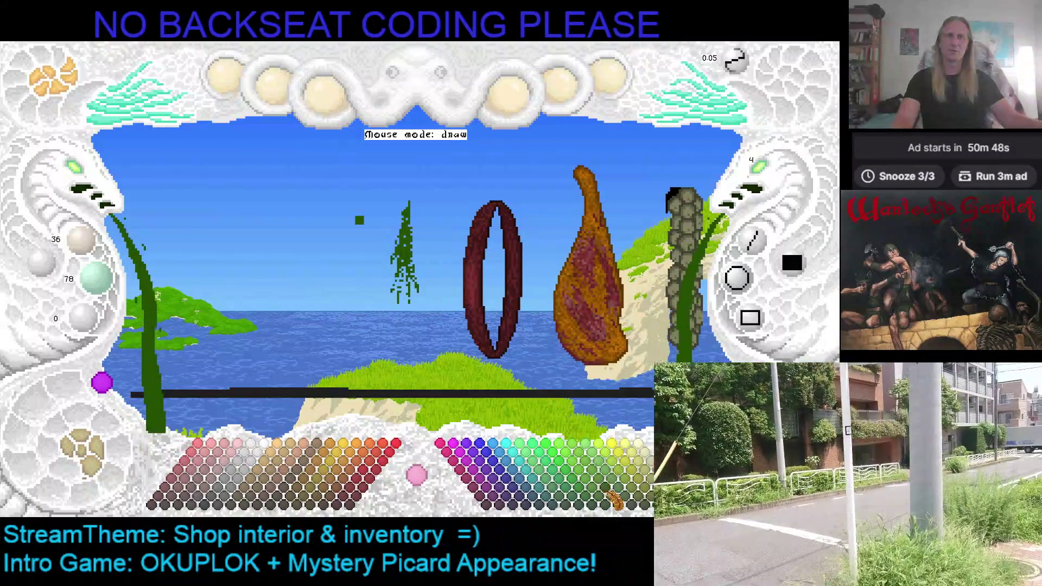
{"action": "left_click", "coordinate": [425, 301]}
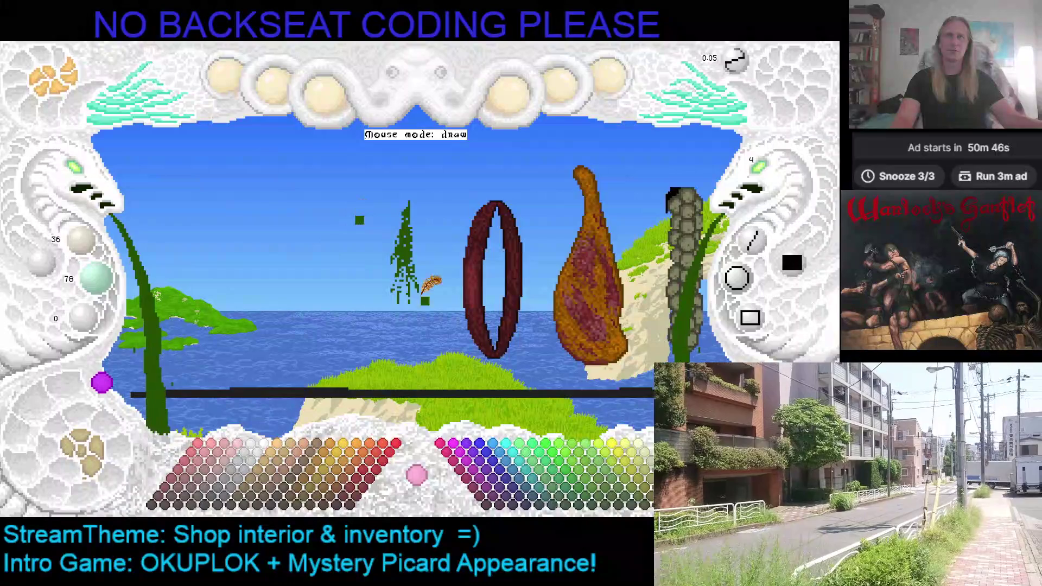
Step: Dab darker green squares beside the sprig, sample that green, and paint the herb bundle's lower part
{"action": "left_click", "coordinate": [616, 512]}
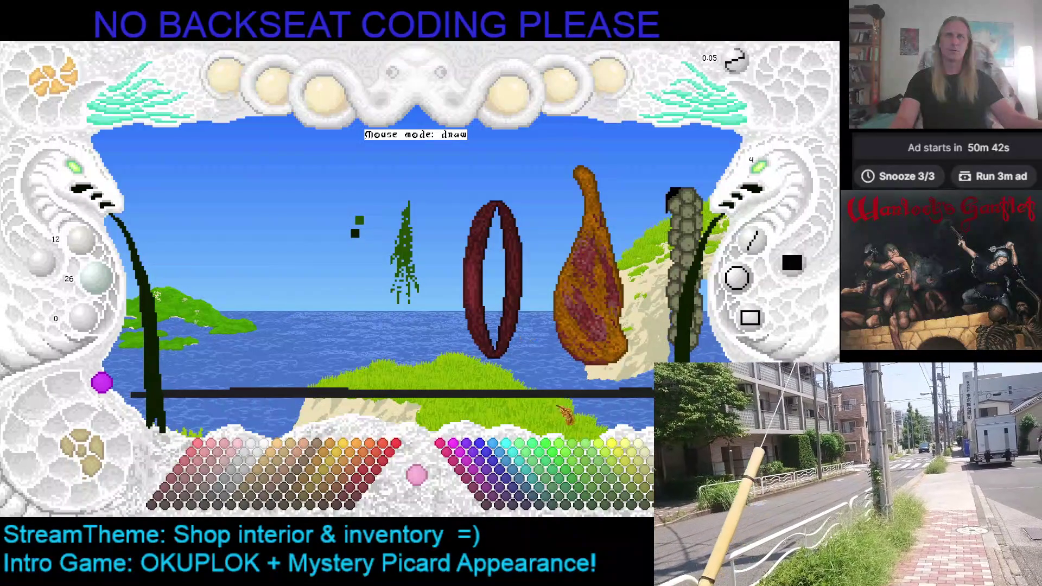
{"action": "left_click", "coordinate": [351, 251]}
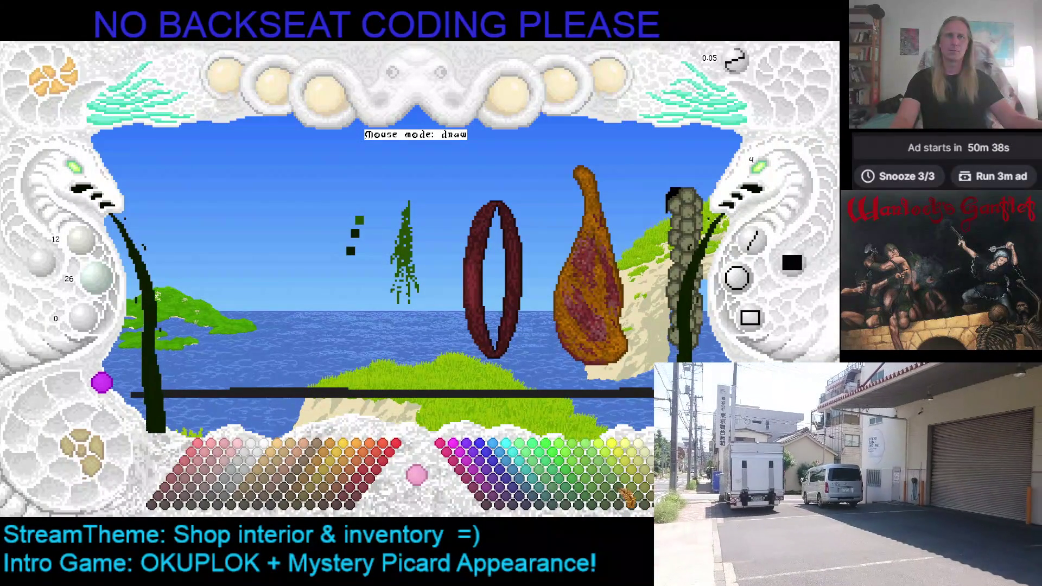
{"action": "left_click", "coordinate": [609, 489]}
{"action": "left_click", "coordinate": [364, 206]}
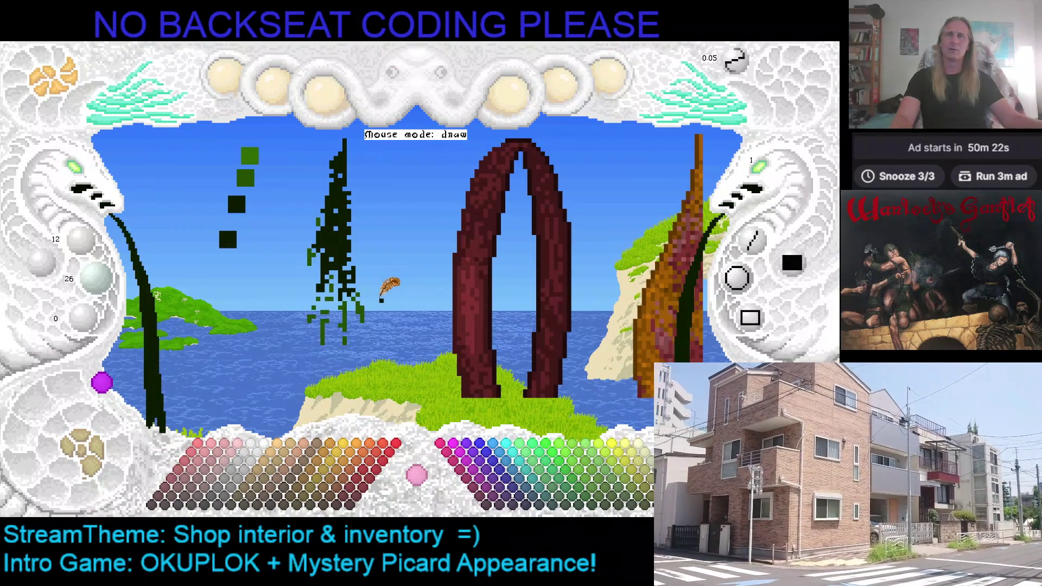
{"action": "scroll", "coordinate": [767, 167], "scroll_direction": "up", "scroll_amount": 2}
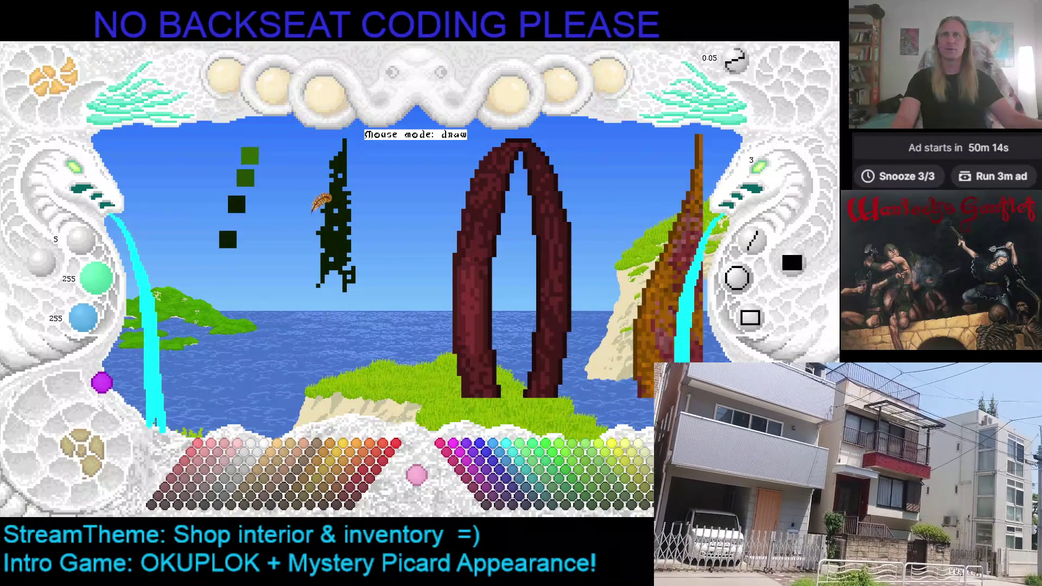
{"action": "scroll", "coordinate": [749, 176], "scroll_direction": "down", "scroll_amount": 2}
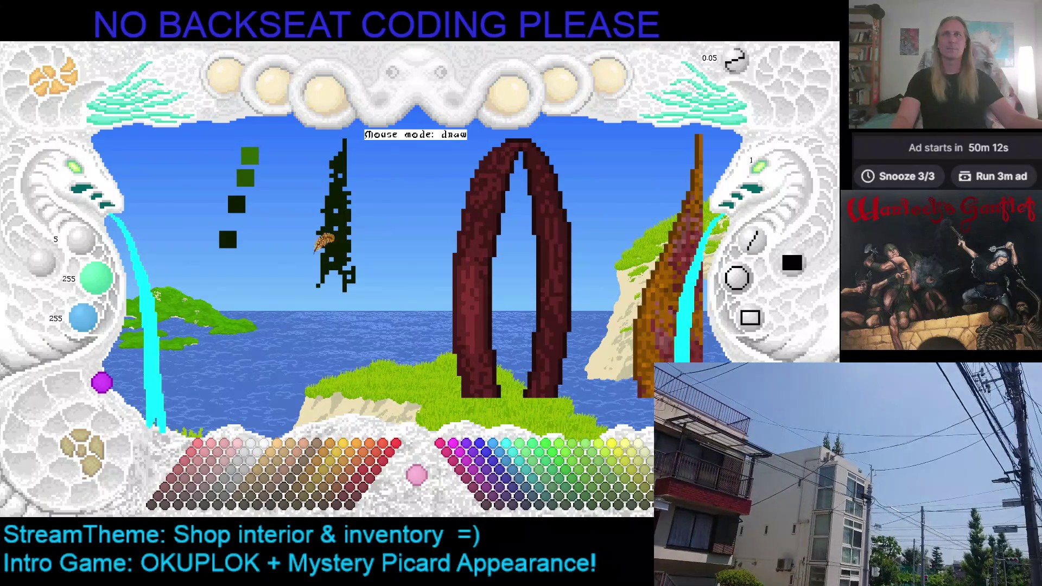
{"action": "right_click", "coordinate": [238, 237]}
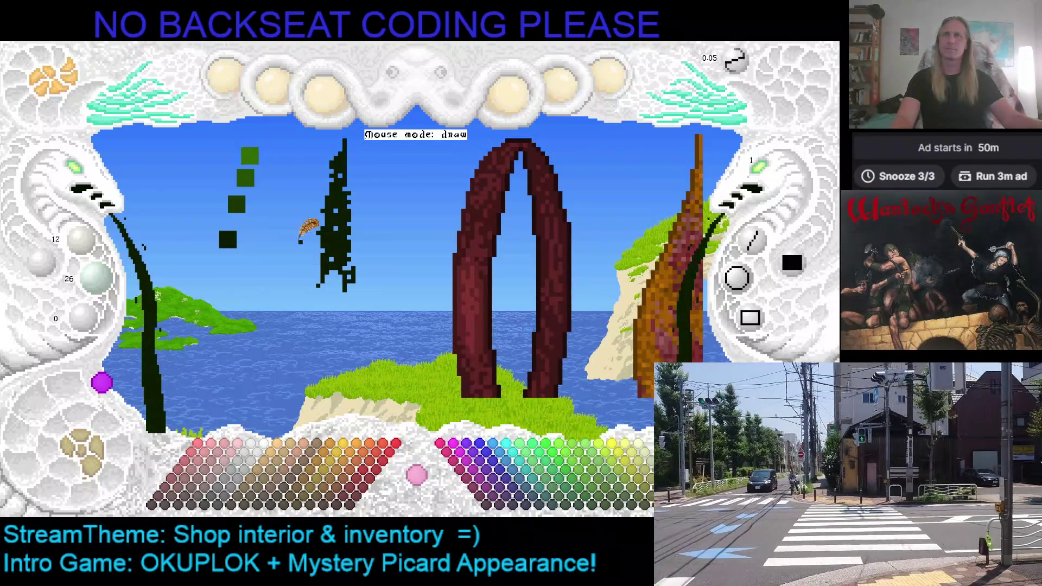
{"action": "mouse_move", "coordinate": [337, 272]}
{"action": "left_mouse_down"}
{"action": "mouse_move", "coordinate": [358, 329]}
{"action": "mouse_move", "coordinate": [367, 216]}
{"action": "mouse_move", "coordinate": [347, 192]}
{"action": "mouse_move", "coordinate": [353, 158]}
{"action": "mouse_move", "coordinate": [333, 175]}
{"action": "mouse_move", "coordinate": [345, 201]}
{"action": "left_mouse_up"}
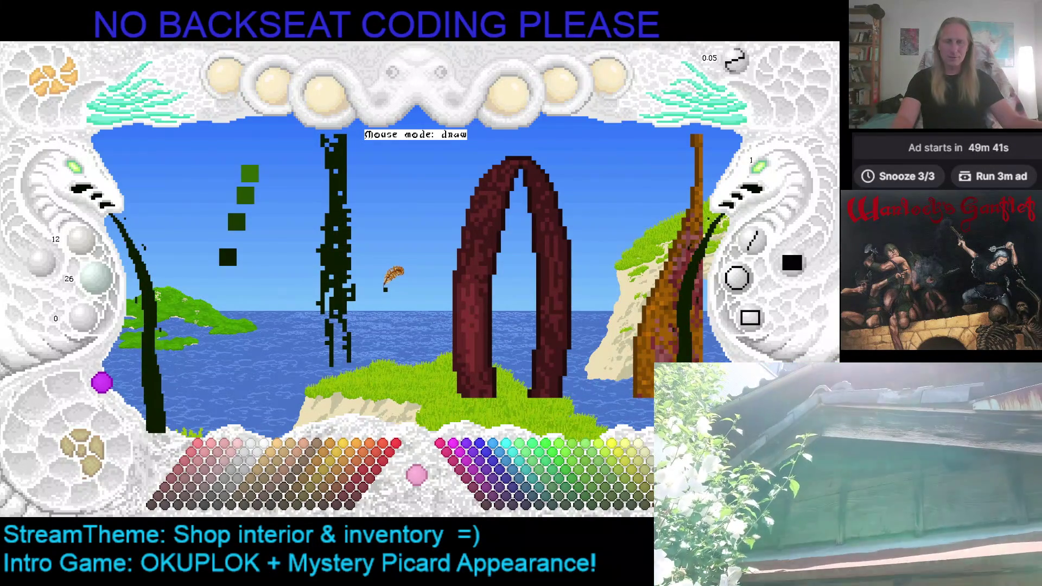
Step: Fill in the herb bundle's lower sides and thicken its right edge into a tall dark-green column
{"action": "key", "text": "Up"}
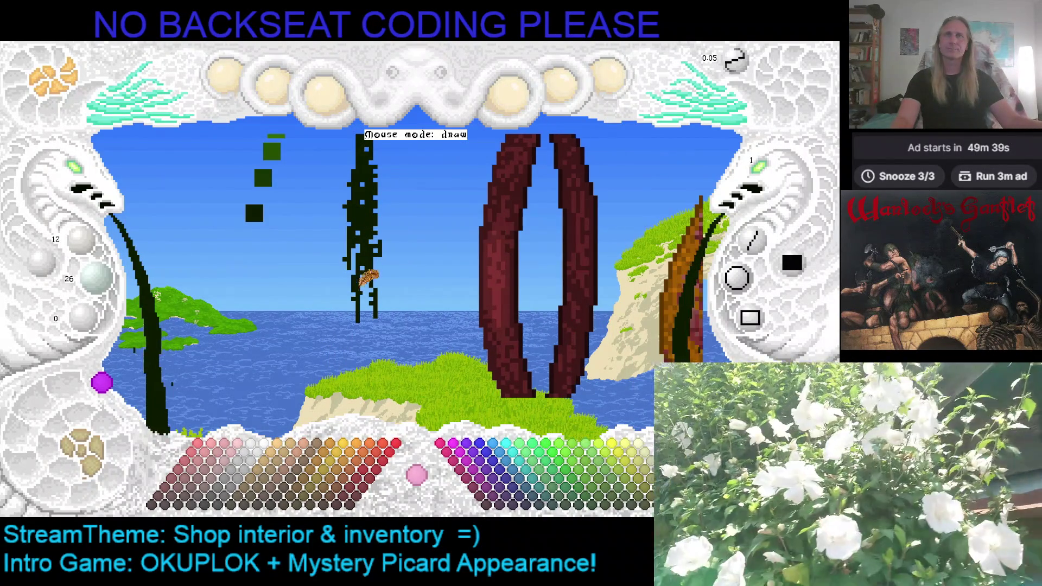
{"action": "left_click_drag", "start_coordinate": [358, 275], "coordinate": [356, 331]}
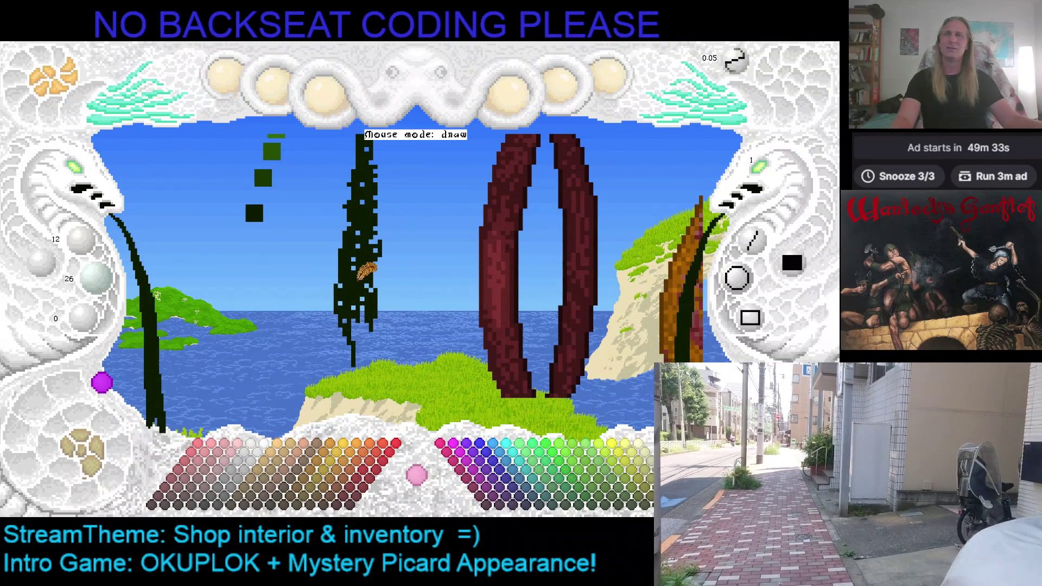
{"action": "left_click_drag", "start_coordinate": [366, 271], "coordinate": [371, 260]}
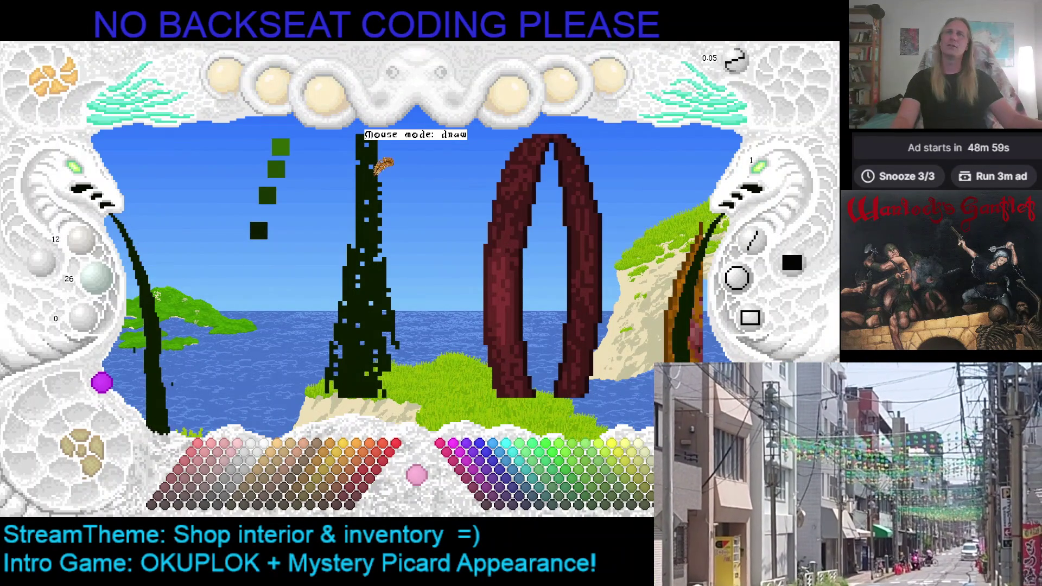
{"action": "left_click_drag", "start_coordinate": [379, 222], "coordinate": [383, 229]}
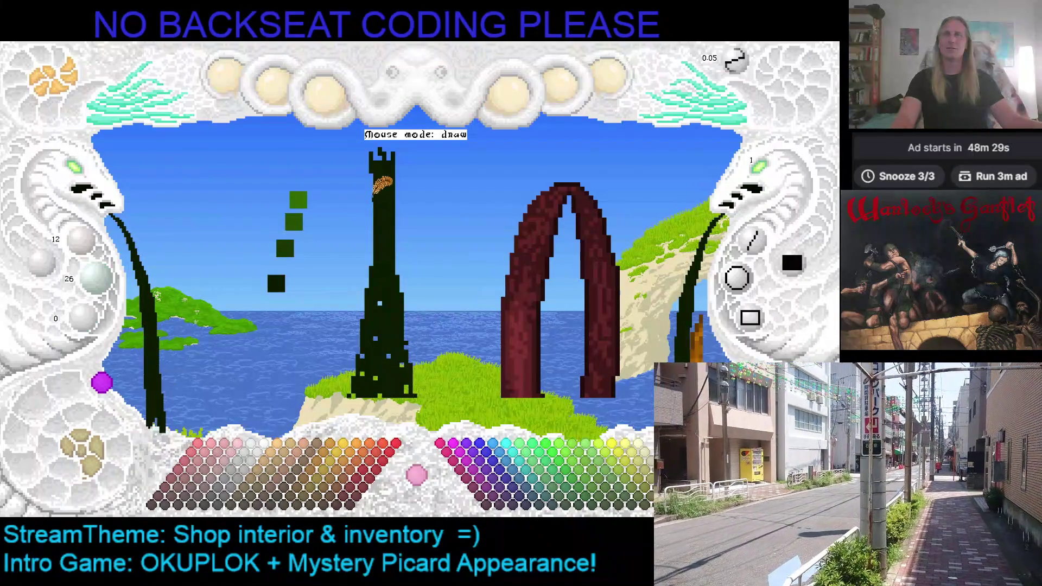
Step: Narrow the herb bundle's top into a point with green shading and save the picture
{"action": "left_click_drag", "start_coordinate": [383, 188], "coordinate": [389, 171]}
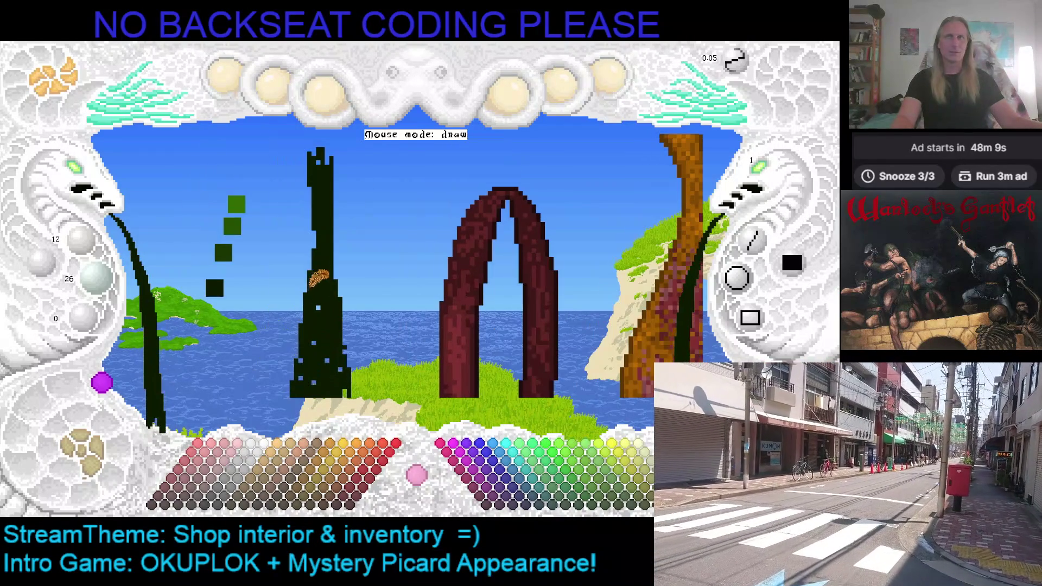
{"action": "key", "text": "ctrl+s"}
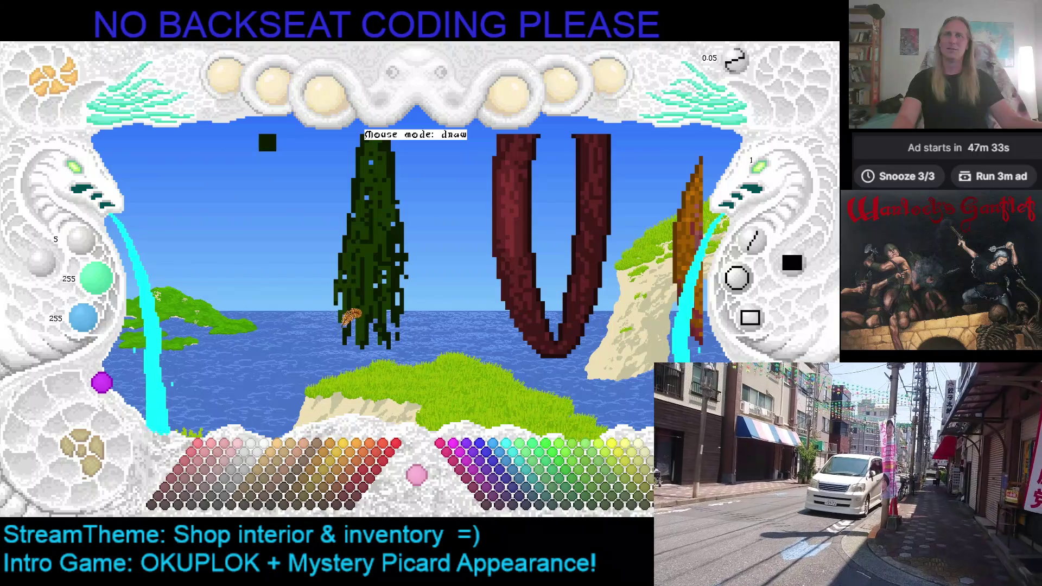
Step: Sample the mid-green from the herb bundle to paint more leaf shading over its dark body
{"action": "right_click", "coordinate": [362, 272]}
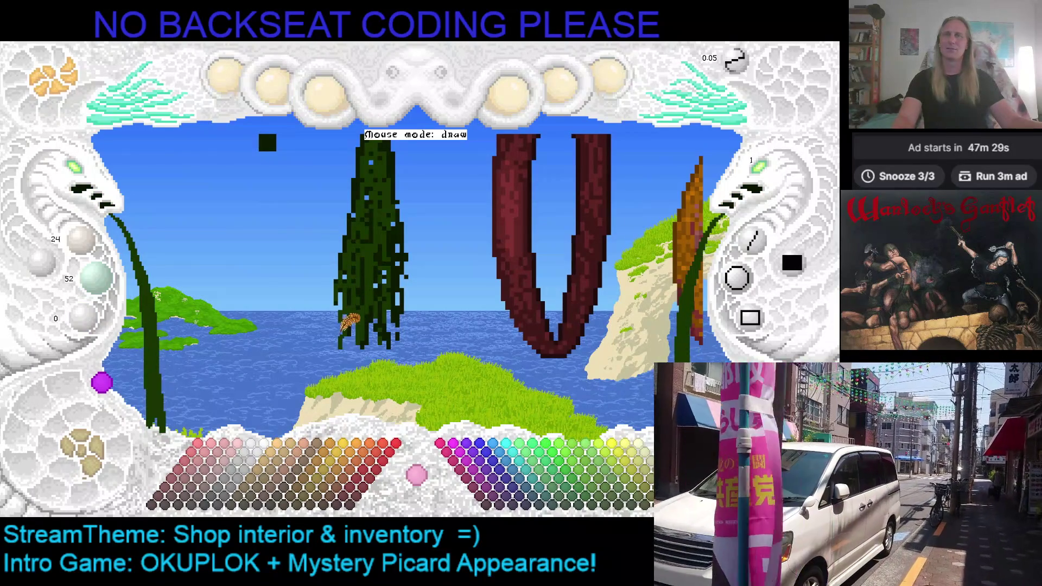
{"action": "key", "text": "ctrl+z"}
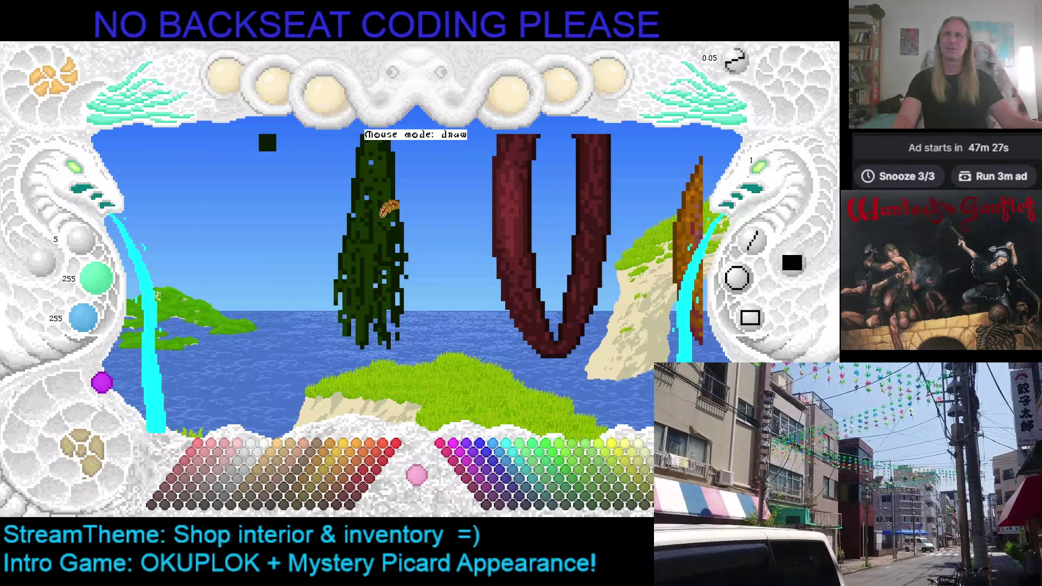
{"action": "right_click", "coordinate": [389, 207]}
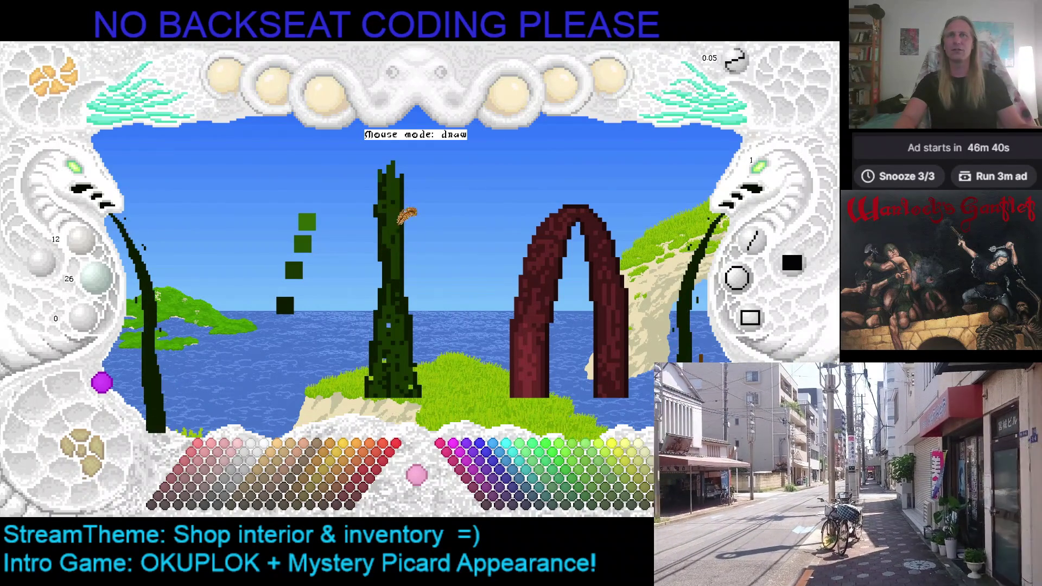
Step: Move the view closer to the hanging items to keep painting leaf highlights
{"action": "key", "text": "Up"}
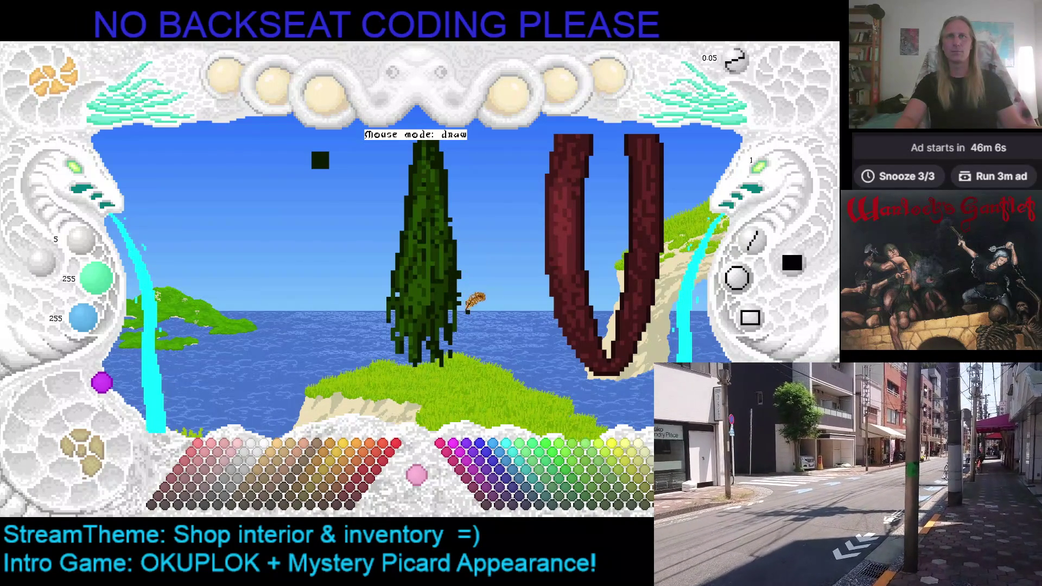
Step: Sample light and dark greens from the herb bundle for mottled leaves, then save the painting
{"action": "right_click", "coordinate": [461, 243]}
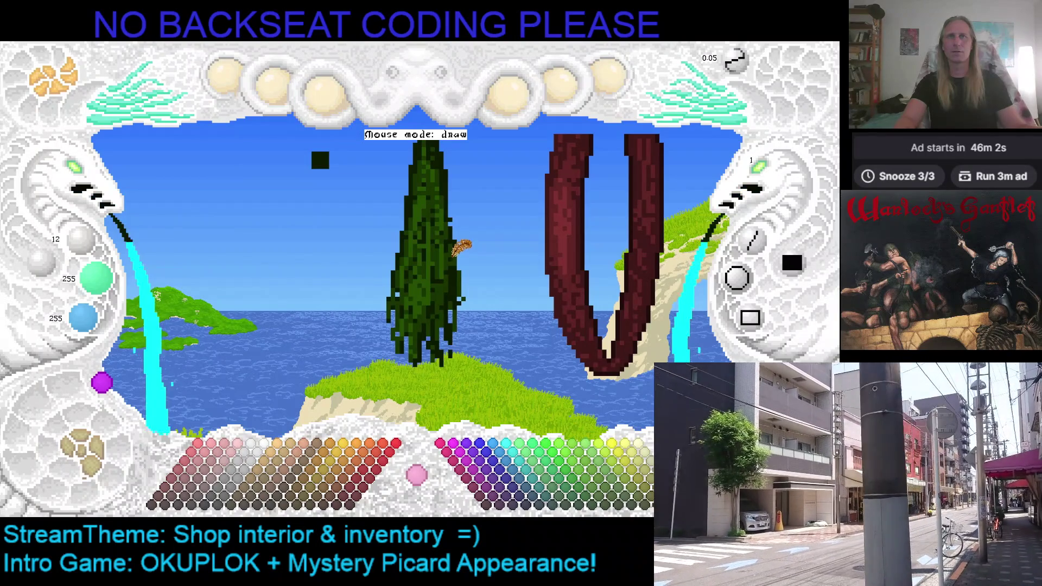
{"action": "right_click", "coordinate": [469, 274]}
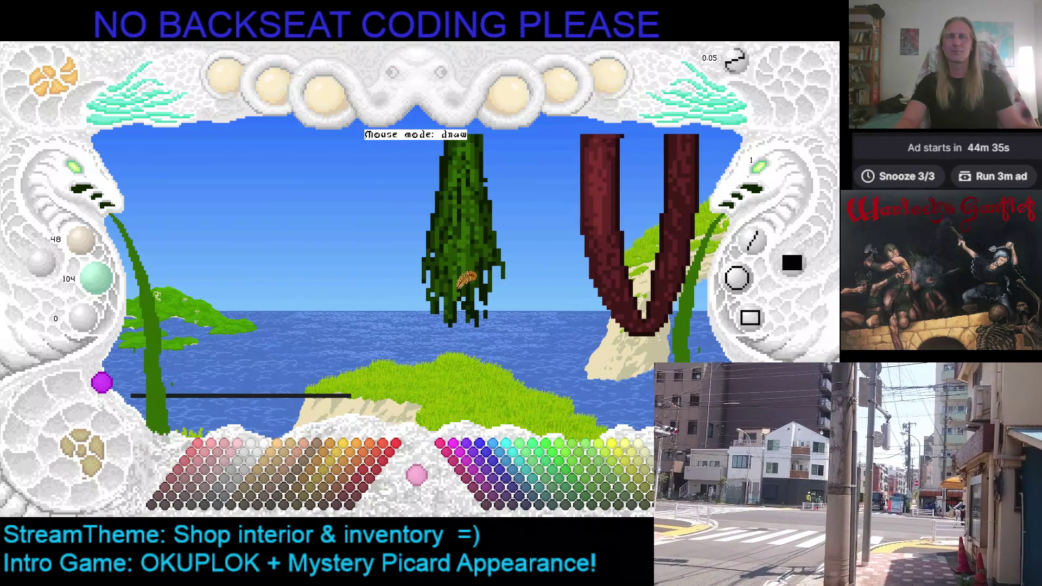
{"action": "key", "text": "ctrl+s"}
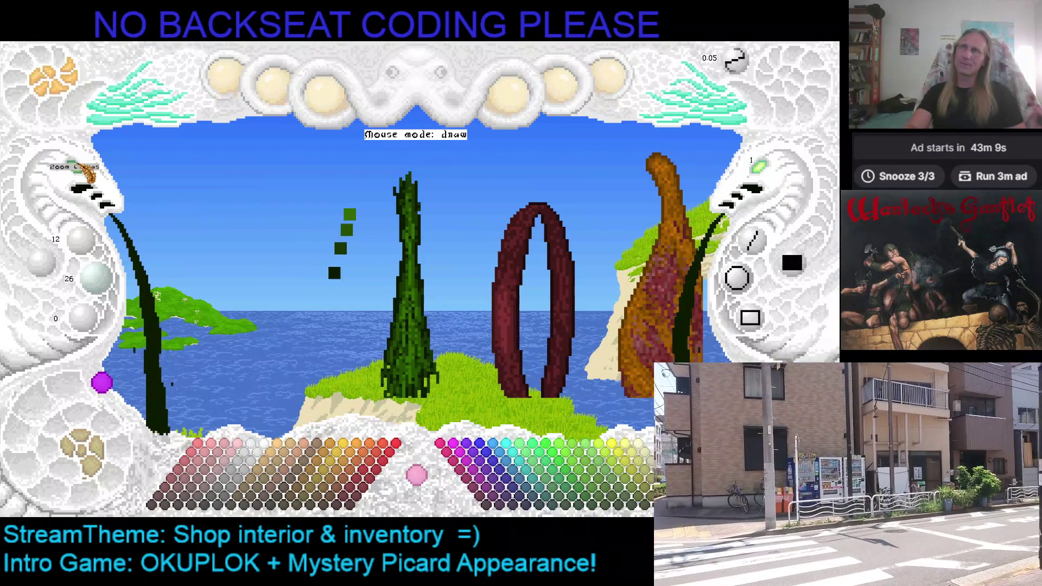
Step: Move the view closer to the hanging objects and paint sky colour over the right stone pillar
{"action": "left_click", "coordinate": [82, 169]}
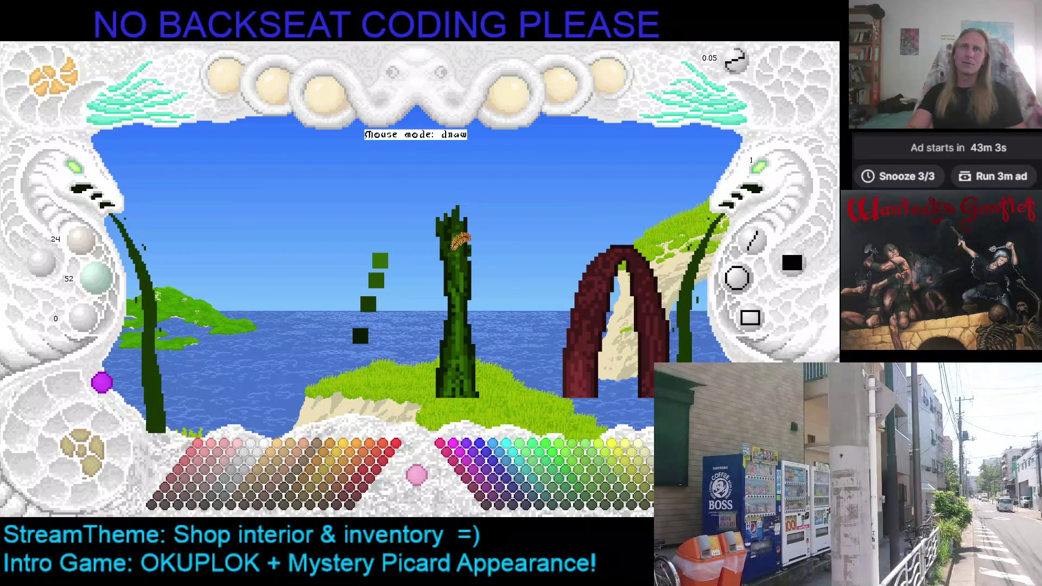
{"action": "key", "text": "Up"}
{"action": "key", "text": "Up"}
{"action": "key", "text": "Up"}
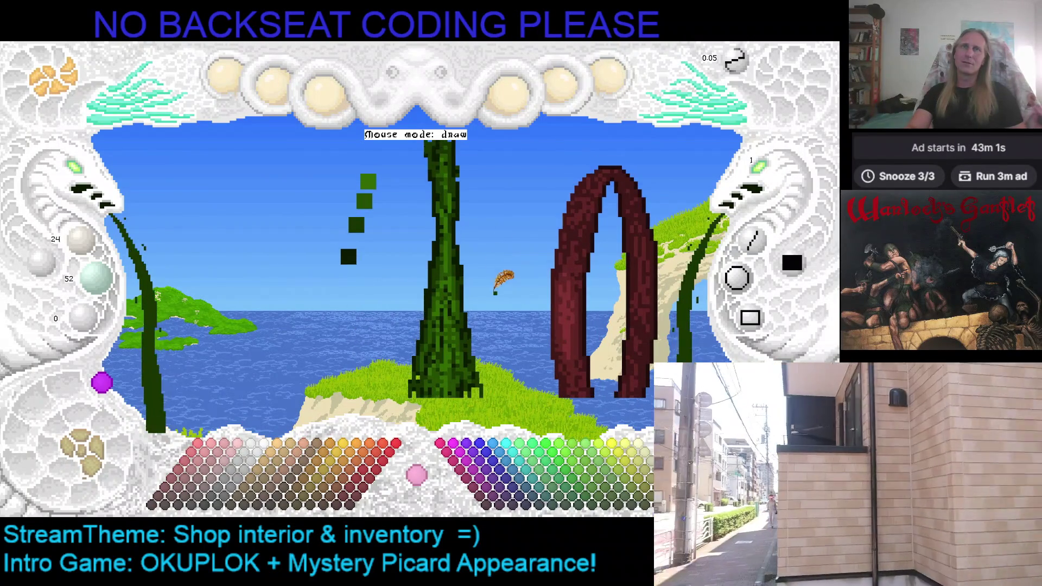
{"action": "key", "text": "Up"}
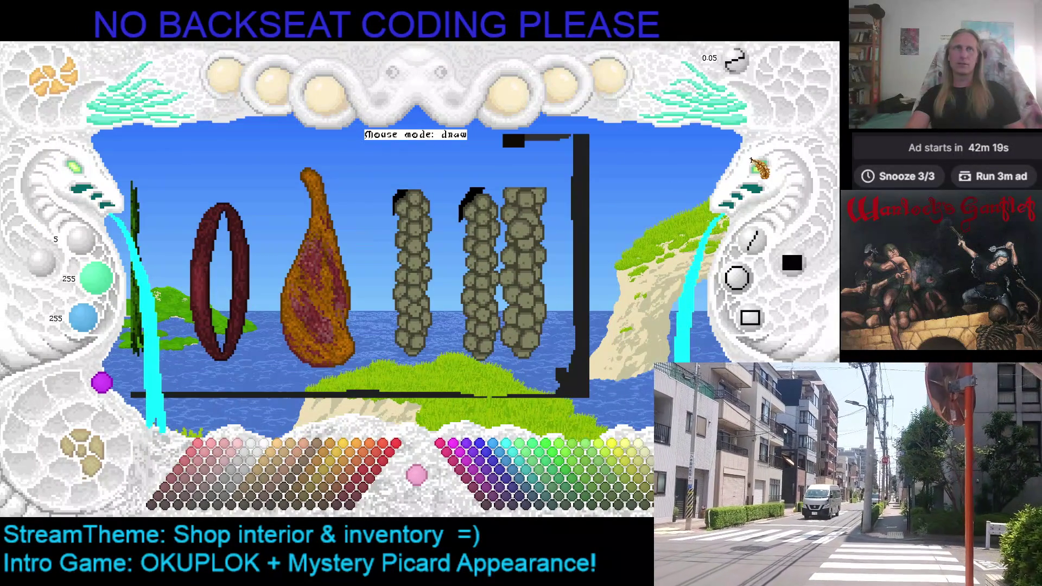
{"action": "scroll", "coordinate": [767, 171], "scroll_direction": "up", "scroll_amount": 3}
{"action": "mouse_move", "coordinate": [530, 158]}
{"action": "left_mouse_down"}
{"action": "mouse_move", "coordinate": [530, 285]}
{"action": "mouse_move", "coordinate": [544, 256]}
{"action": "mouse_move", "coordinate": [532, 191]}
{"action": "mouse_move", "coordinate": [512, 244]}
{"action": "mouse_move", "coordinate": [509, 219]}
{"action": "mouse_move", "coordinate": [521, 325]}
{"action": "mouse_move", "coordinate": [497, 244]}
{"action": "mouse_move", "coordinate": [468, 211]}
{"action": "mouse_move", "coordinate": [488, 185]}
{"action": "mouse_move", "coordinate": [477, 317]}
{"action": "mouse_move", "coordinate": [463, 266]}
{"action": "mouse_move", "coordinate": [503, 296]}
{"action": "mouse_move", "coordinate": [418, 170]}
{"action": "mouse_move", "coordinate": [388, 179]}
{"action": "mouse_move", "coordinate": [444, 224]}
{"action": "mouse_move", "coordinate": [409, 245]}
{"action": "mouse_move", "coordinate": [411, 334]}
{"action": "mouse_move", "coordinate": [416, 322]}
{"action": "left_mouse_up"}
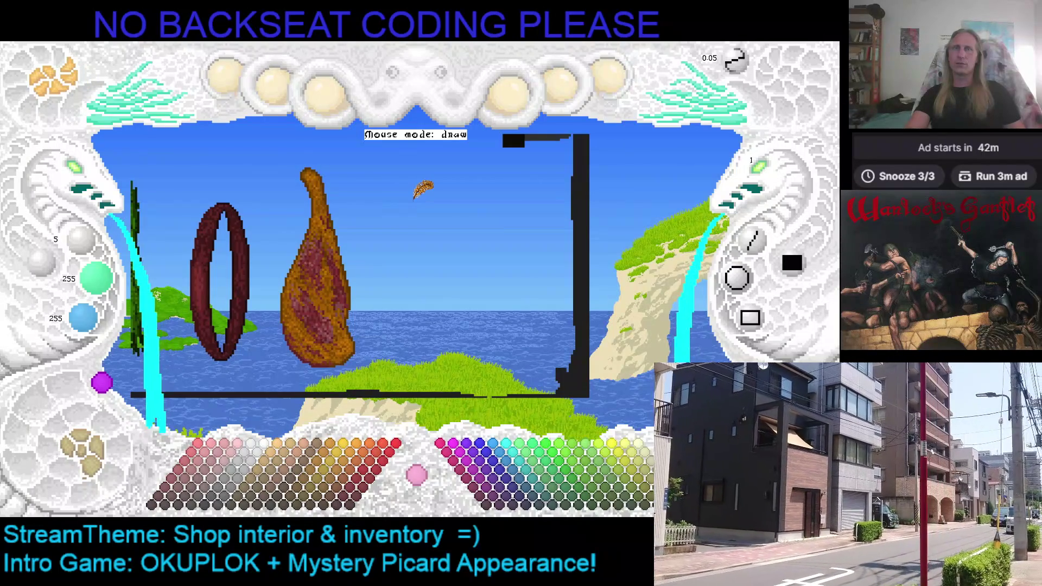
Step: Paste the copied beaded garlic-string column right of the ham and return to drawing
{"action": "key", "text": "h"}
{"action": "key", "text": "s"}
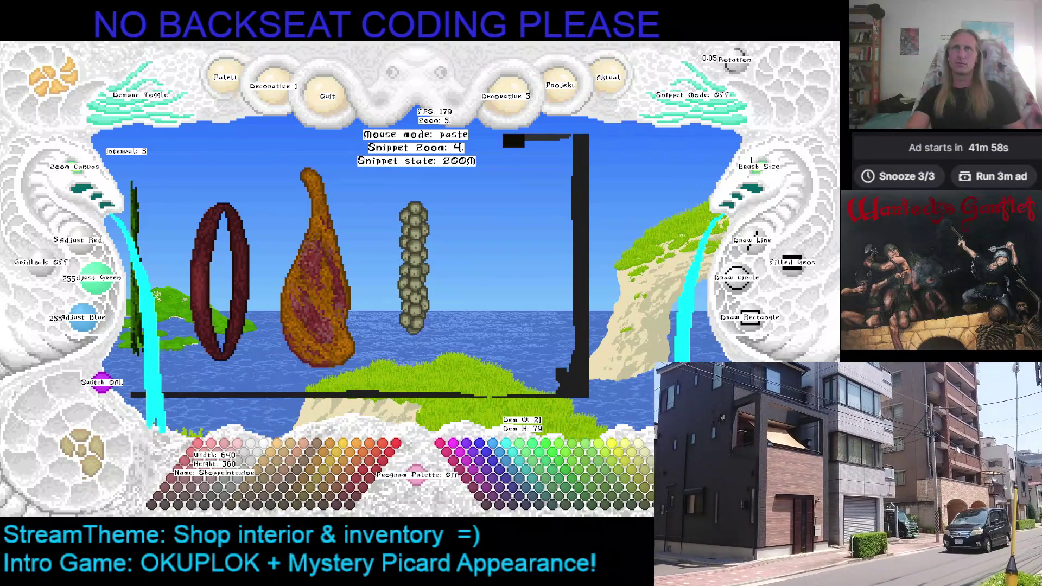
{"action": "key", "text": "s"}
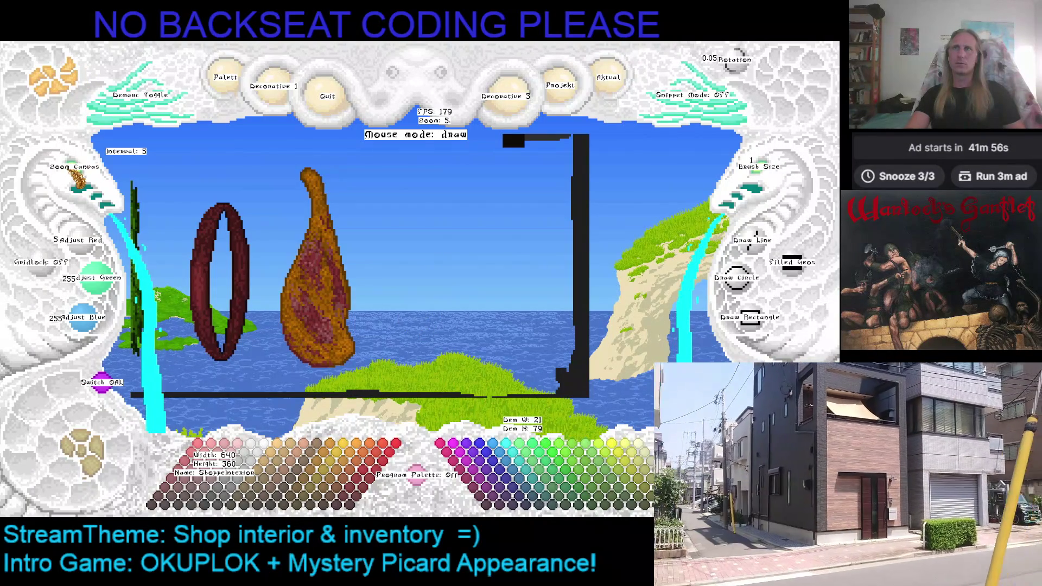
{"action": "scroll", "coordinate": [78, 176], "scroll_direction": "down", "scroll_amount": 2}
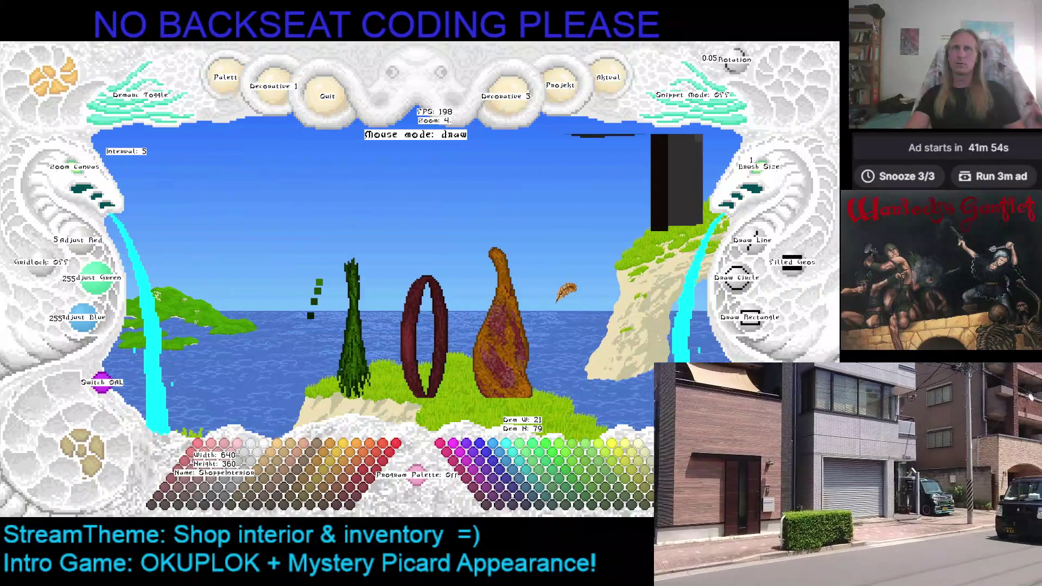
{"action": "key", "text": "s"}
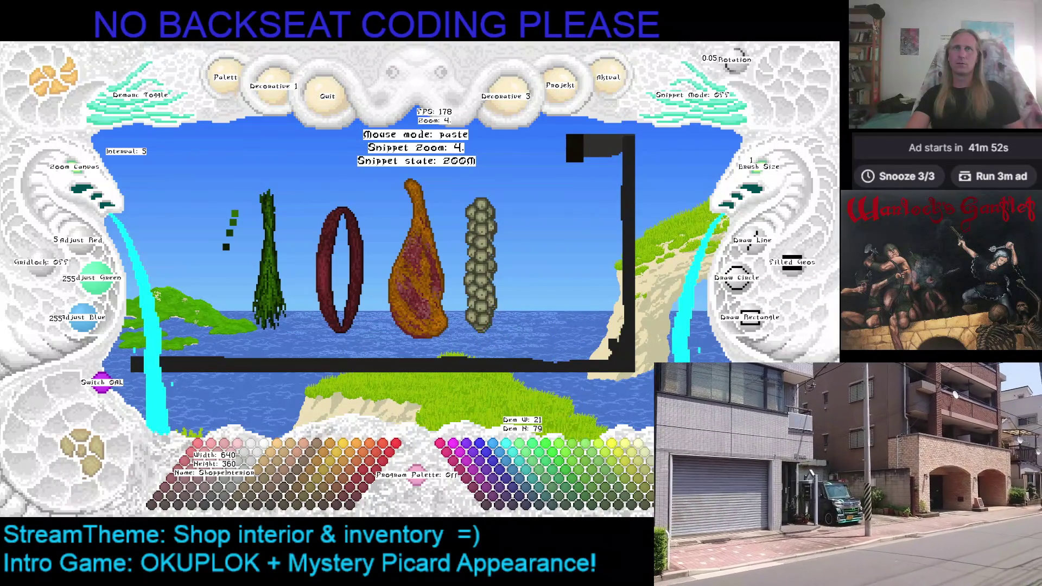
{"action": "left_click", "coordinate": [480, 265]}
{"action": "key", "text": "s"}
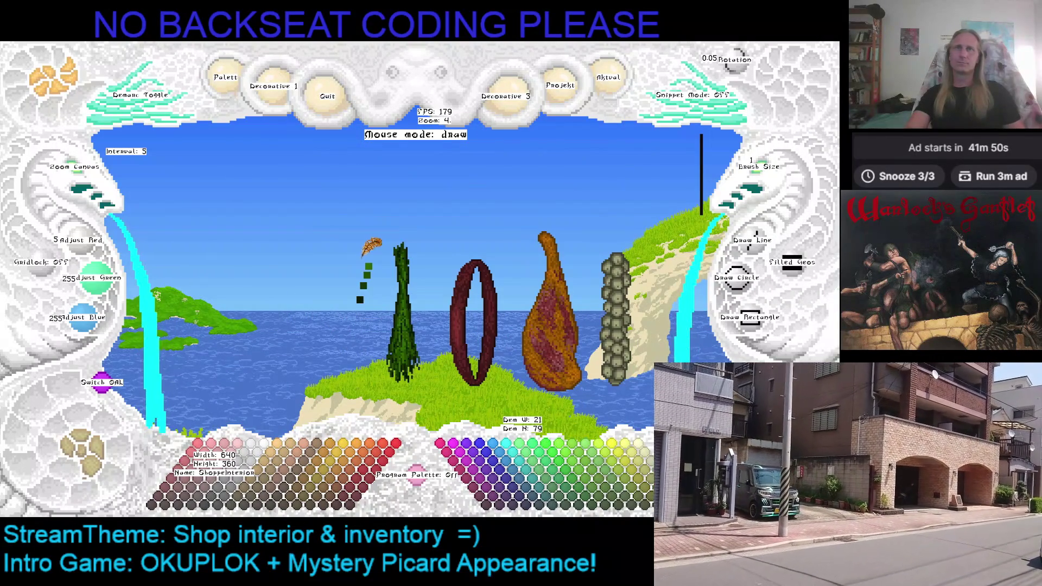
{"action": "scroll", "coordinate": [769, 171], "scroll_direction": "up", "scroll_amount": 2}
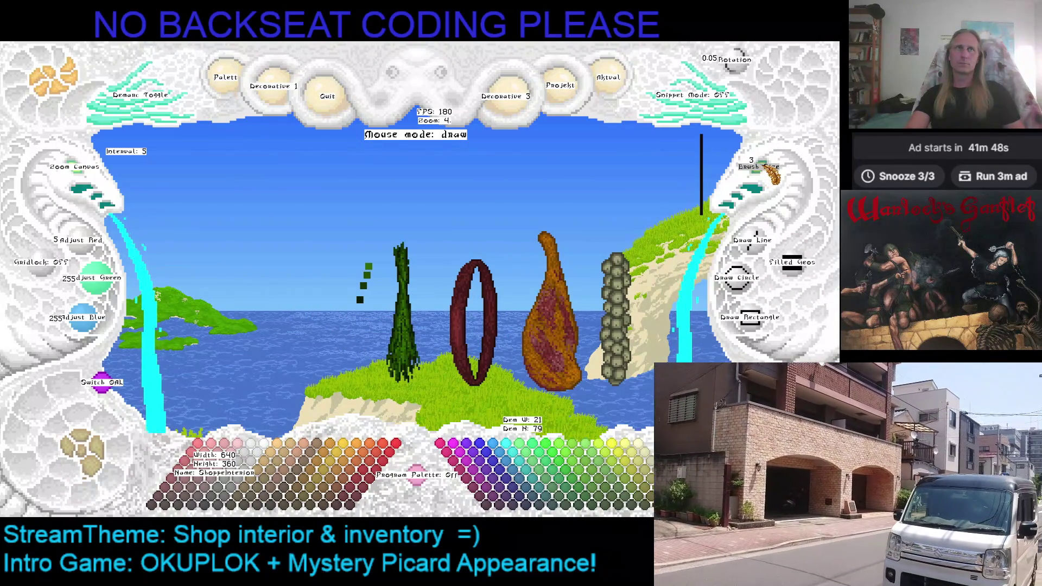
{"action": "scroll", "coordinate": [770, 172], "scroll_direction": "up", "scroll_amount": 1}
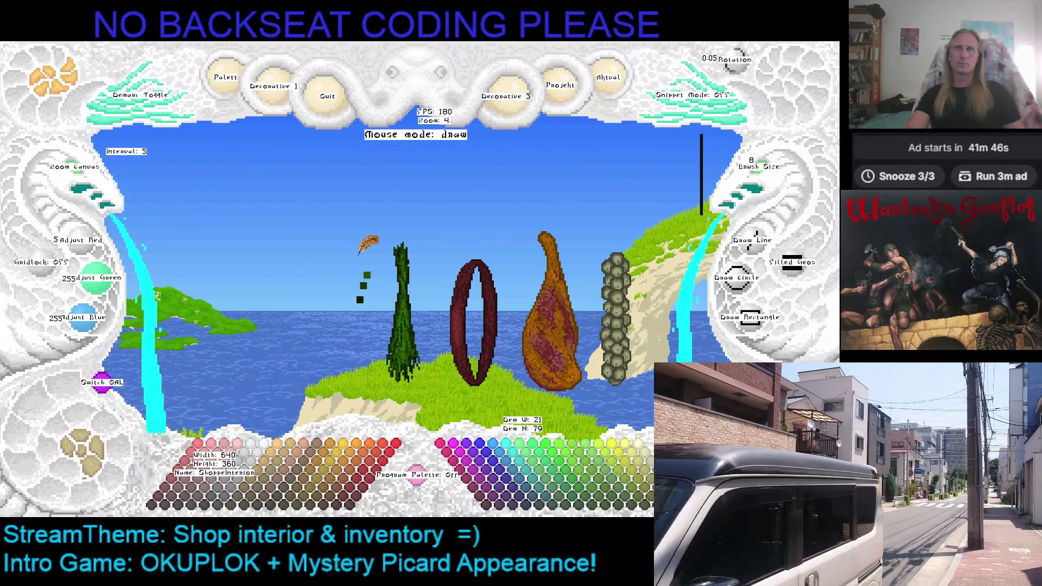
{"action": "key", "text": "d"}
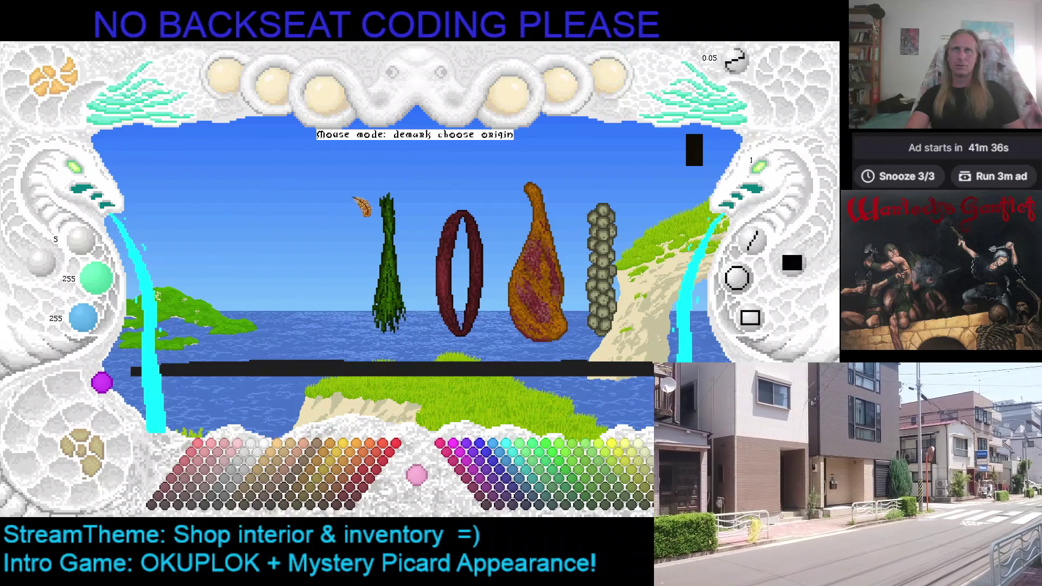
Step: Mark and copy the herb bundle as a snippet, then switch to the ShopInterior picture
{"action": "left_click", "coordinate": [365, 192]}
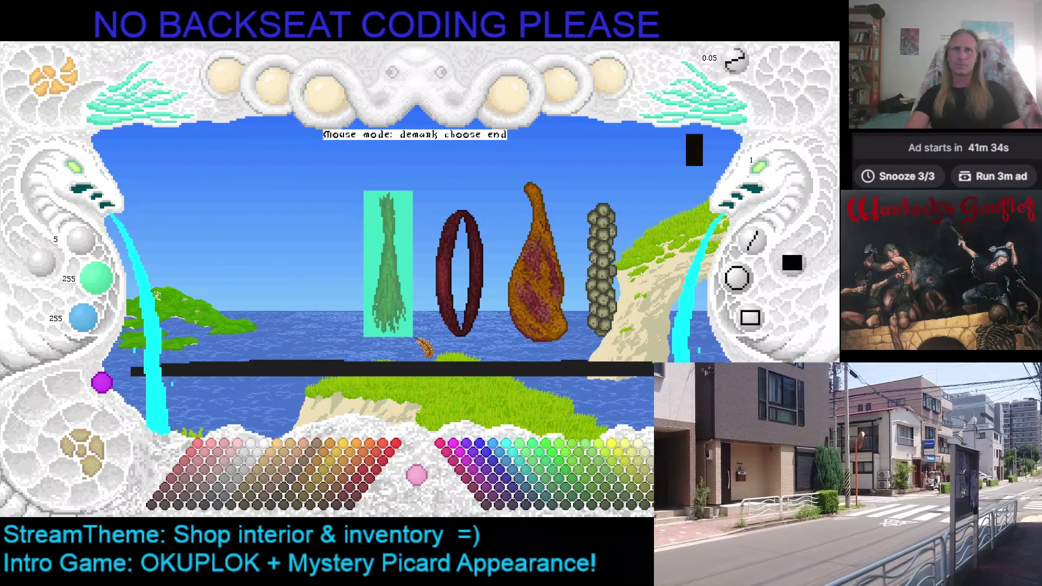
{"action": "left_click", "coordinate": [420, 349]}
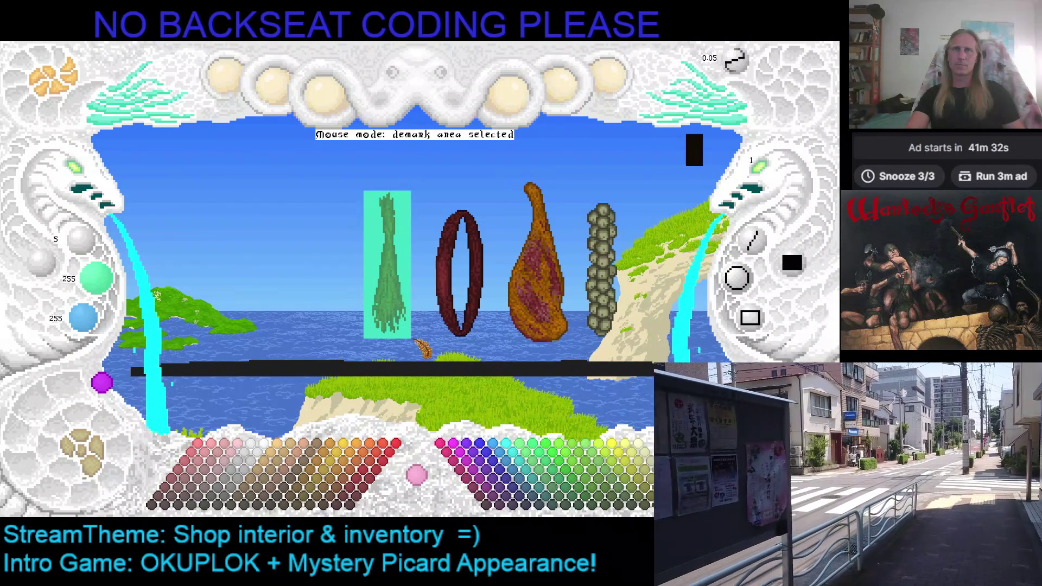
{"action": "key", "text": "c"}
{"action": "scroll", "coordinate": [343, 205], "scroll_direction": "up", "scroll_amount": 2}
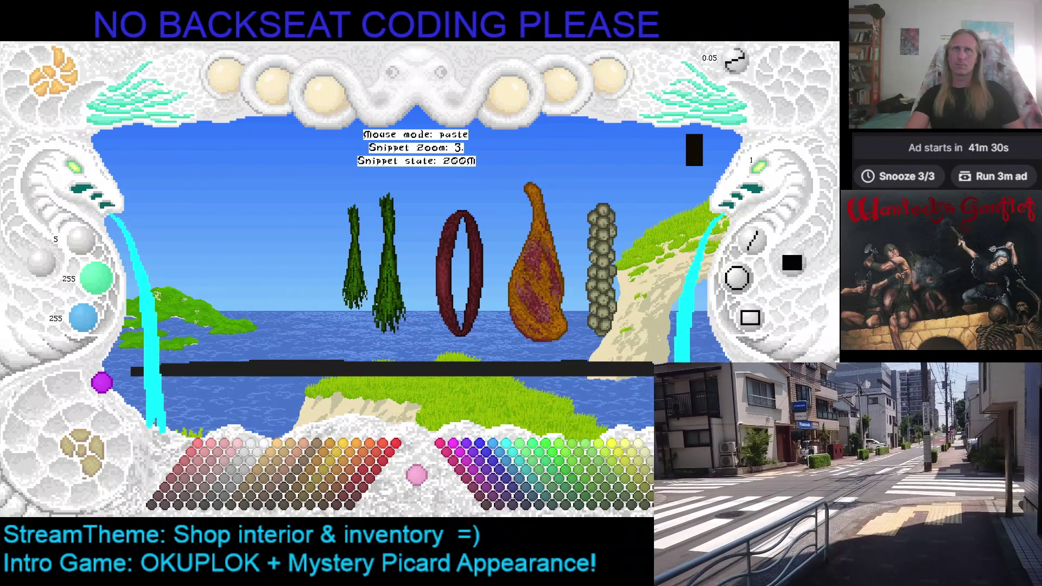
{"action": "key", "text": "Escape"}
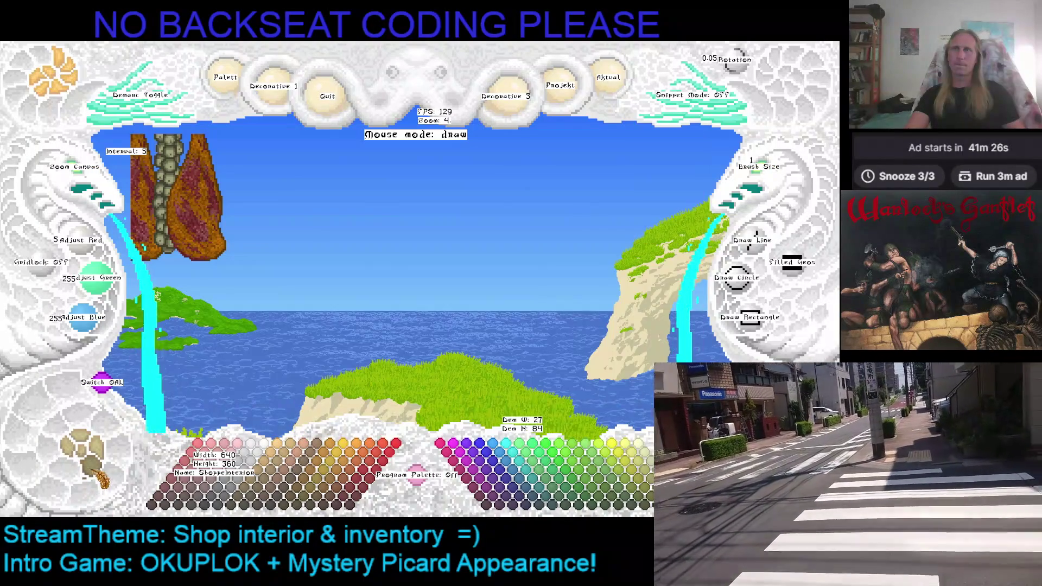
Step: Preview the herb bundle against the shop without placing it, then enlarge the item sketches and pick the bundle up again
{"action": "key", "text": "p"}
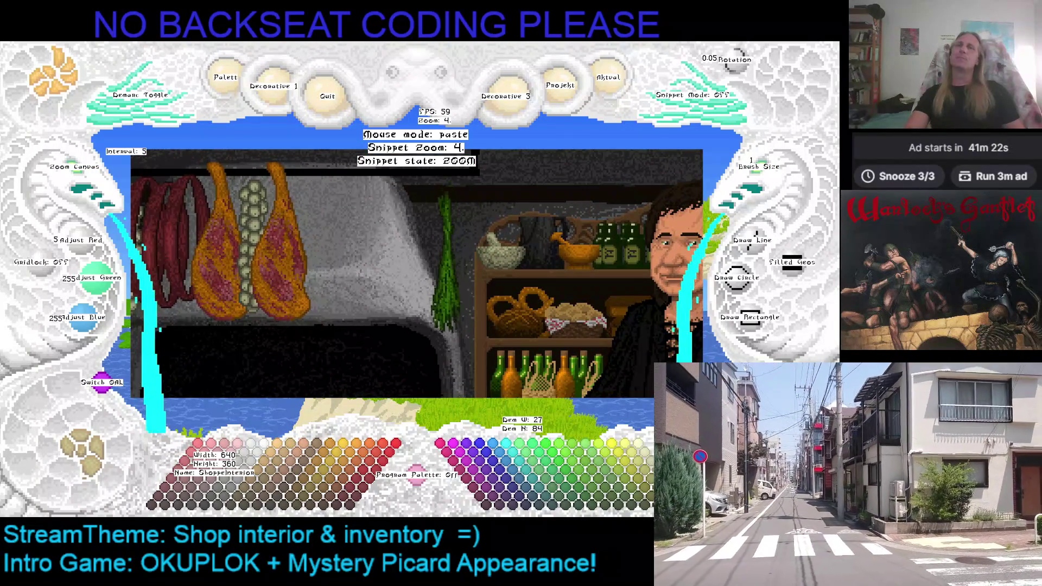
{"action": "key", "text": "Escape"}
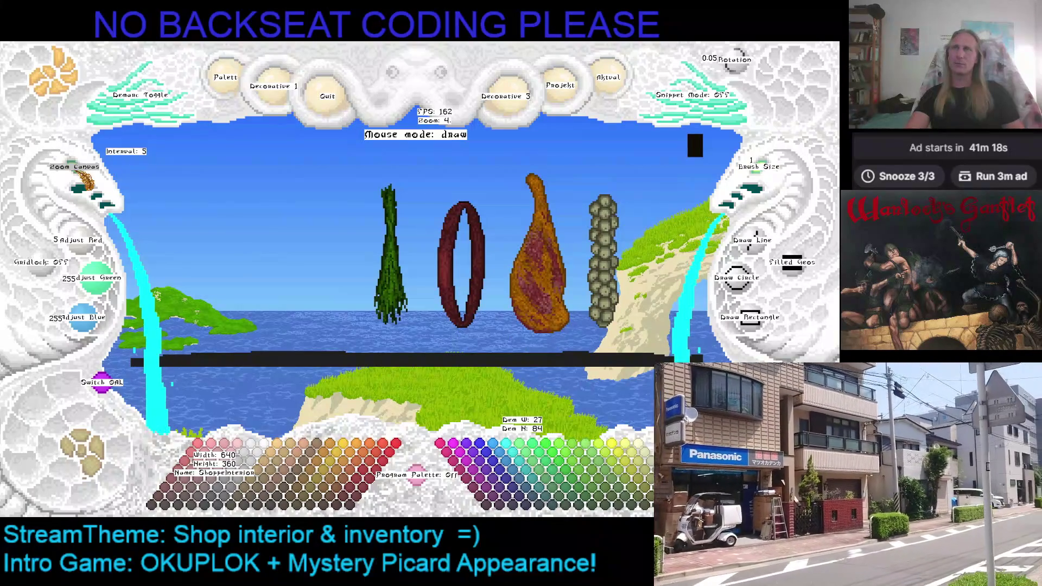
{"action": "left_click", "coordinate": [82, 173]}
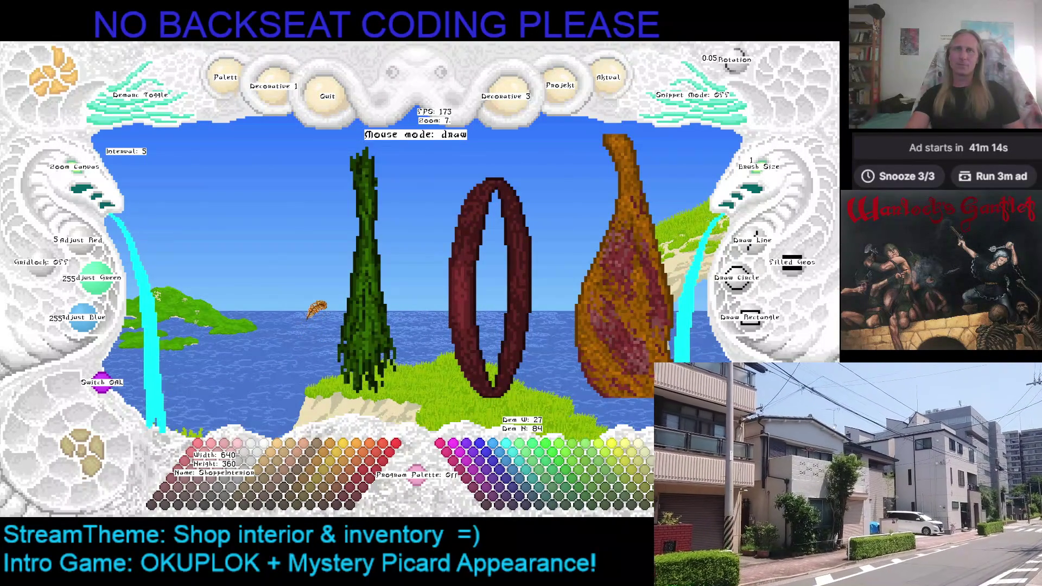
{"action": "left_click_drag", "start_coordinate": [316, 310], "coordinate": [407, 291]}
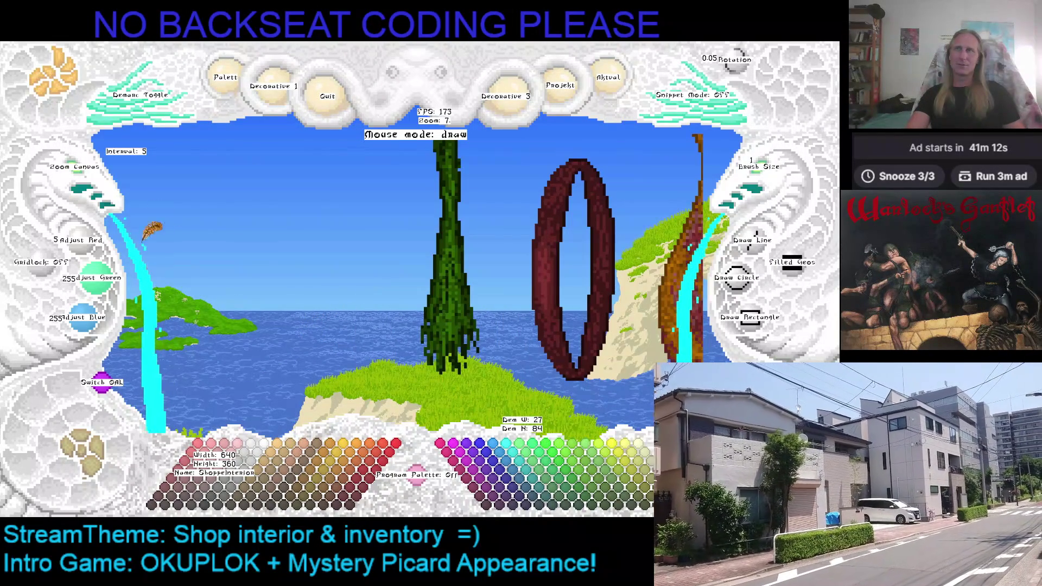
{"action": "key", "text": "h"}
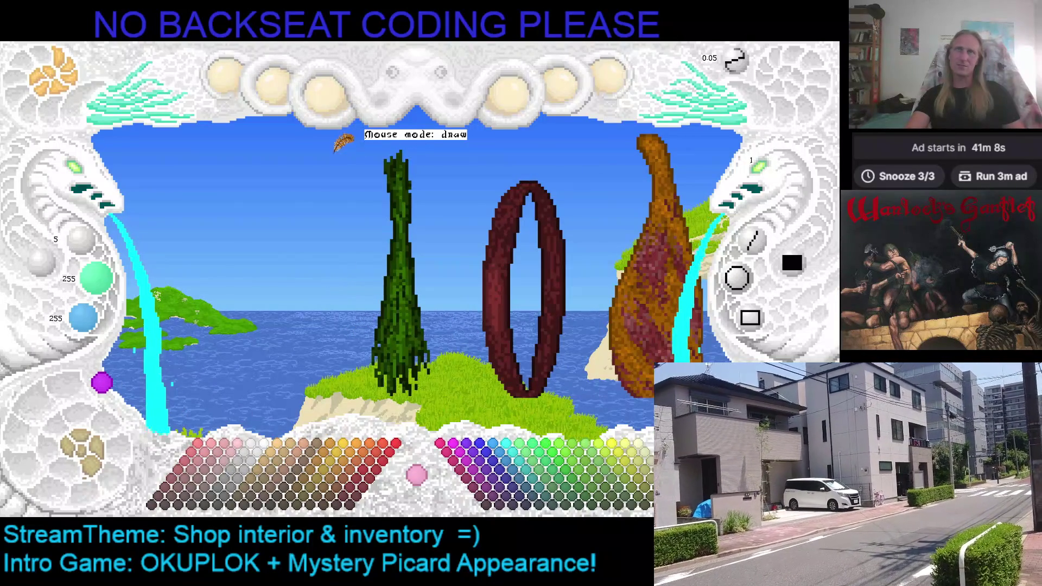
{"action": "key", "text": "ctrl+v"}
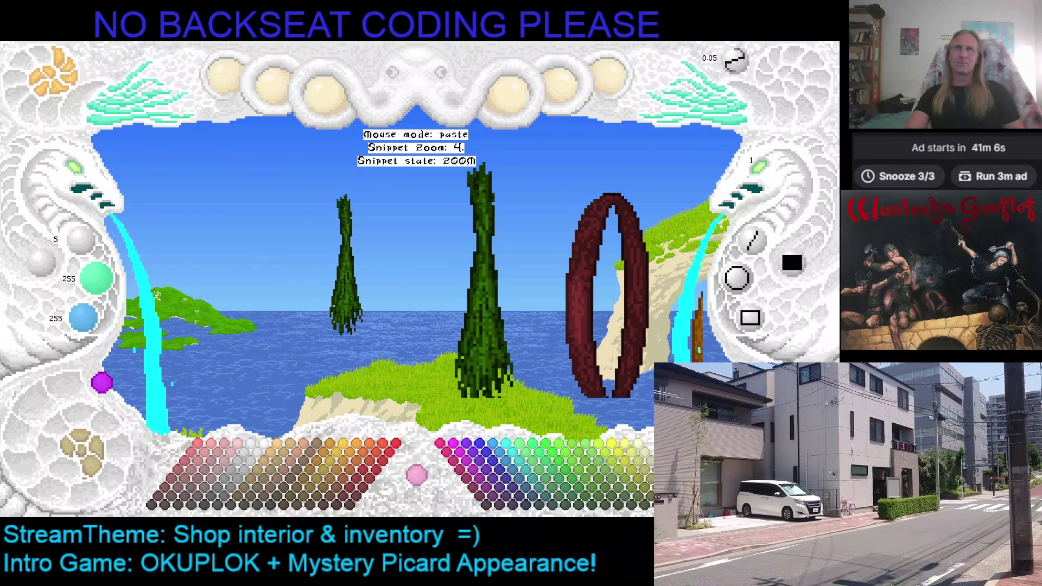
Step: Paste a second herb bundle left of the first and save the item sketches
{"action": "key", "text": "h"}
{"action": "scroll", "coordinate": [344, 265], "scroll_direction": "up", "scroll_amount": 2}
{"action": "scroll", "coordinate": [358, 278], "scroll_direction": "up", "scroll_amount": 1}
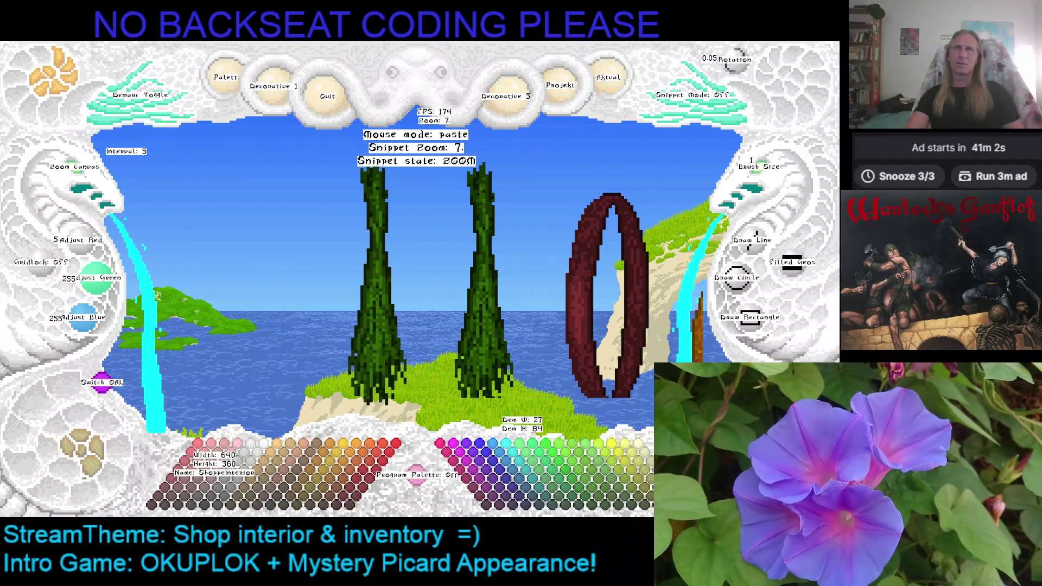
{"action": "left_click", "coordinate": [371, 285]}
{"action": "key", "text": "Escape"}
{"action": "key", "text": "Right"}
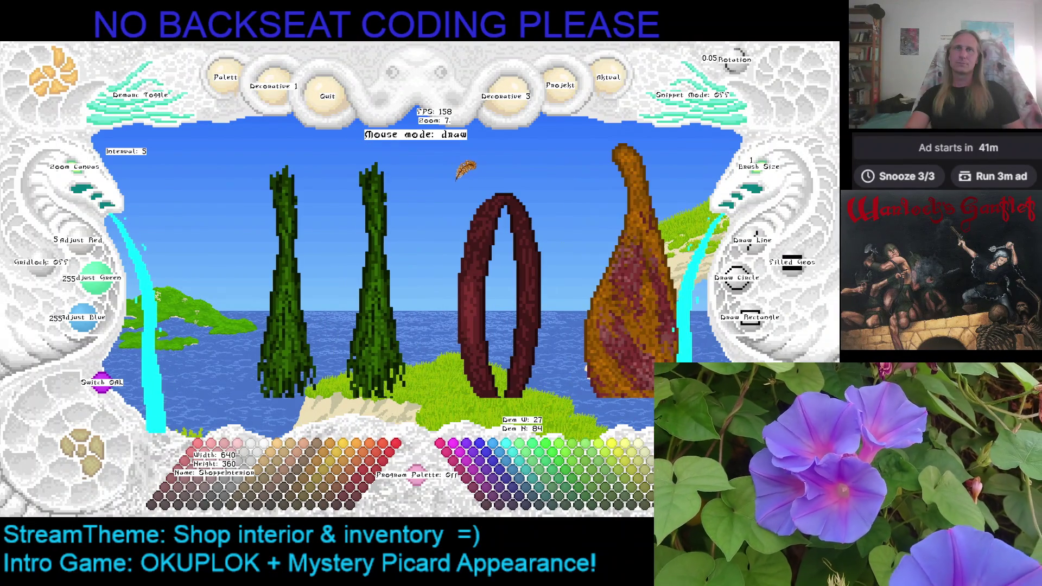
{"action": "key", "text": "ctrl+s"}
Step: Pan the view with the arrow keys to recentre the two herb bundles and the ham
{"action": "key", "text": "Left"}
{"action": "key", "text": "Left"}
{"action": "key", "text": "Left"}
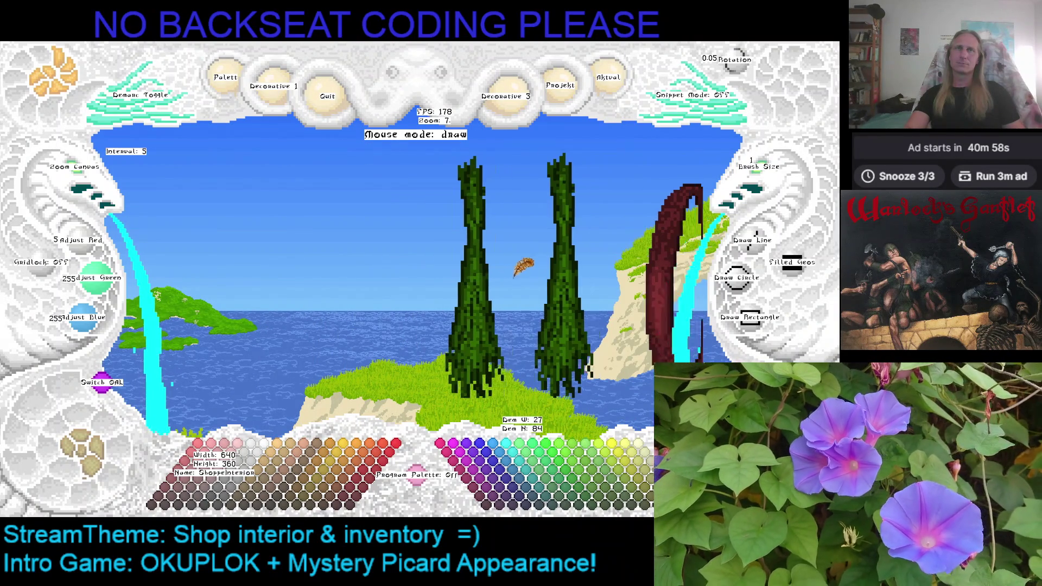
{"action": "key", "text": "Right"}
{"action": "key", "text": "Right"}
{"action": "key", "text": "Down"}
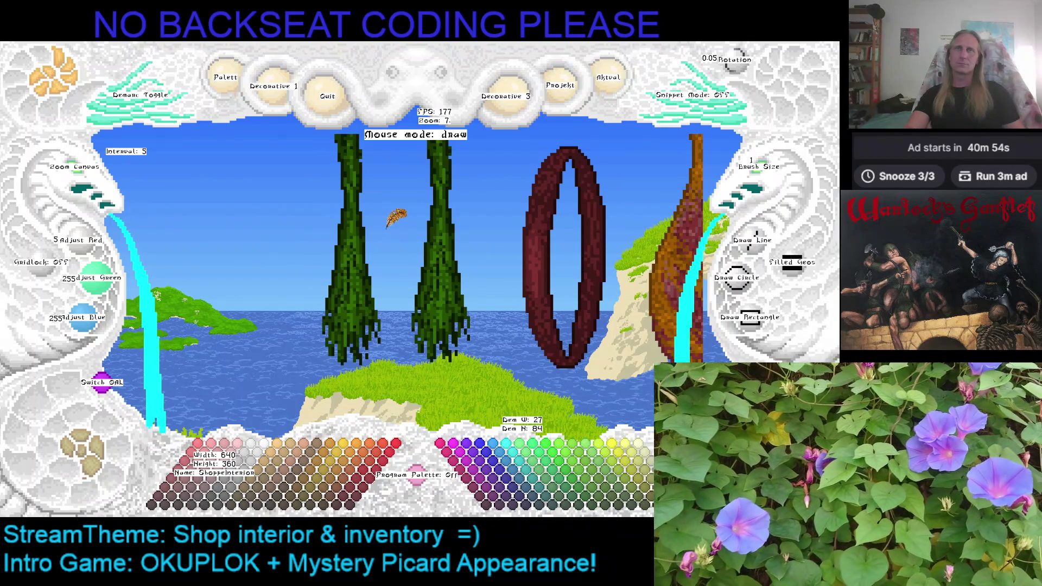
{"action": "key", "text": "Left"}
{"action": "key", "text": "Up"}
{"action": "key", "text": "Up"}
{"action": "key", "text": "Down"}
{"action": "key", "text": "Down"}
{"action": "key", "text": "Down"}
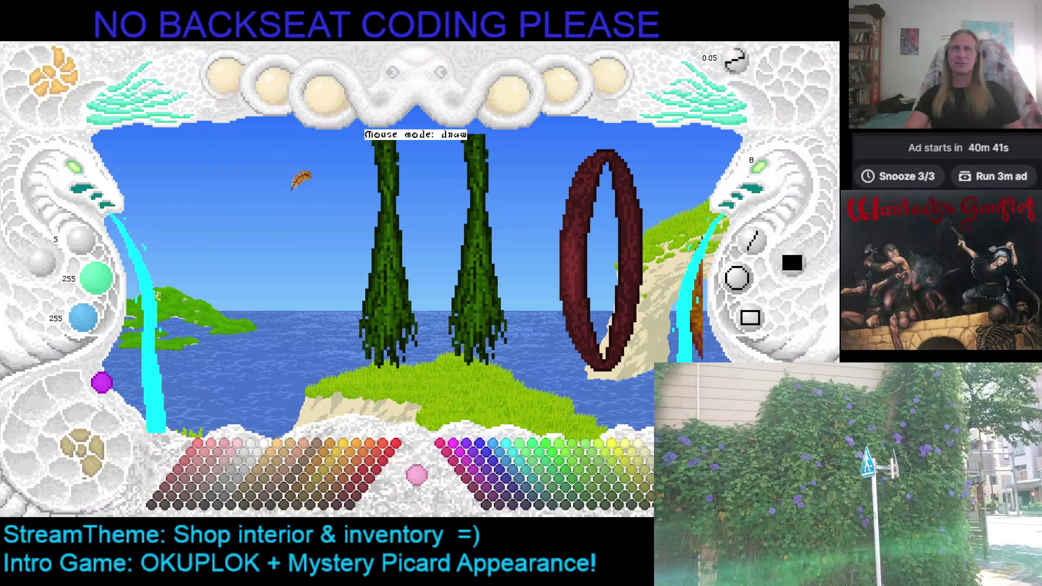
Step: Paint sky over the top of the left bundle and pick mid and darker greens from the palette
{"action": "mouse_move", "coordinate": [319, 232]}
{"action": "left_mouse_down"}
{"action": "mouse_move", "coordinate": [367, 139]}
{"action": "mouse_move", "coordinate": [390, 204]}
{"action": "mouse_move", "coordinate": [389, 252]}
{"action": "mouse_move", "coordinate": [374, 262]}
{"action": "mouse_move", "coordinate": [407, 251]}
{"action": "mouse_move", "coordinate": [384, 225]}
{"action": "mouse_move", "coordinate": [377, 281]}
{"action": "left_mouse_up"}
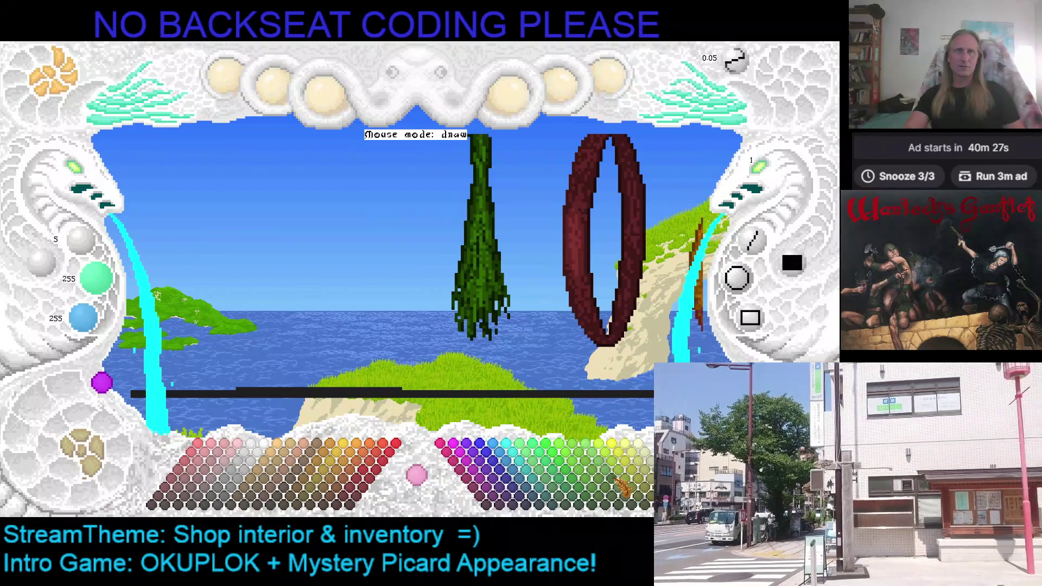
{"action": "left_click", "coordinate": [623, 487]}
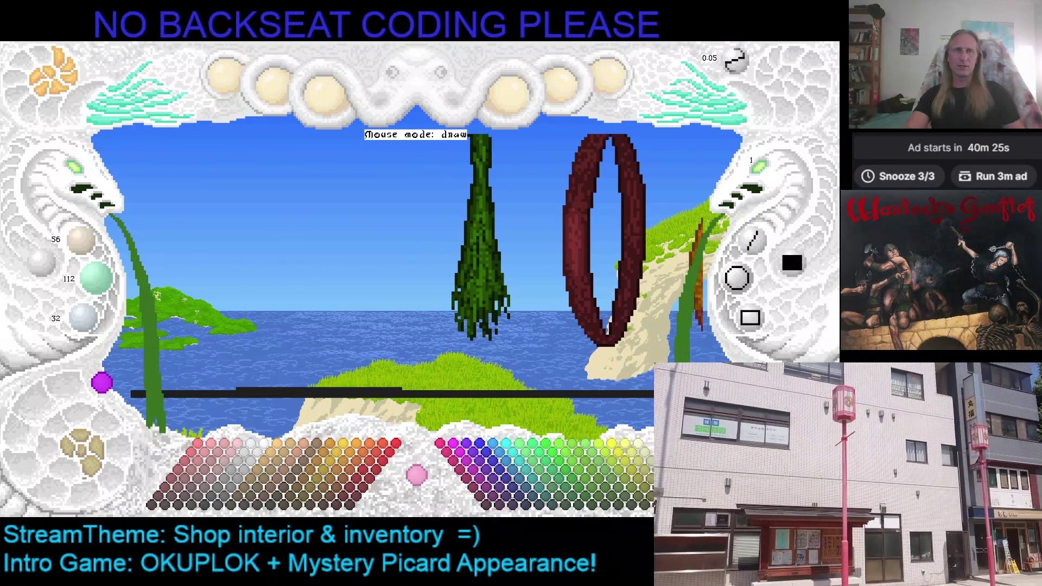
{"action": "left_click", "coordinate": [544, 470]}
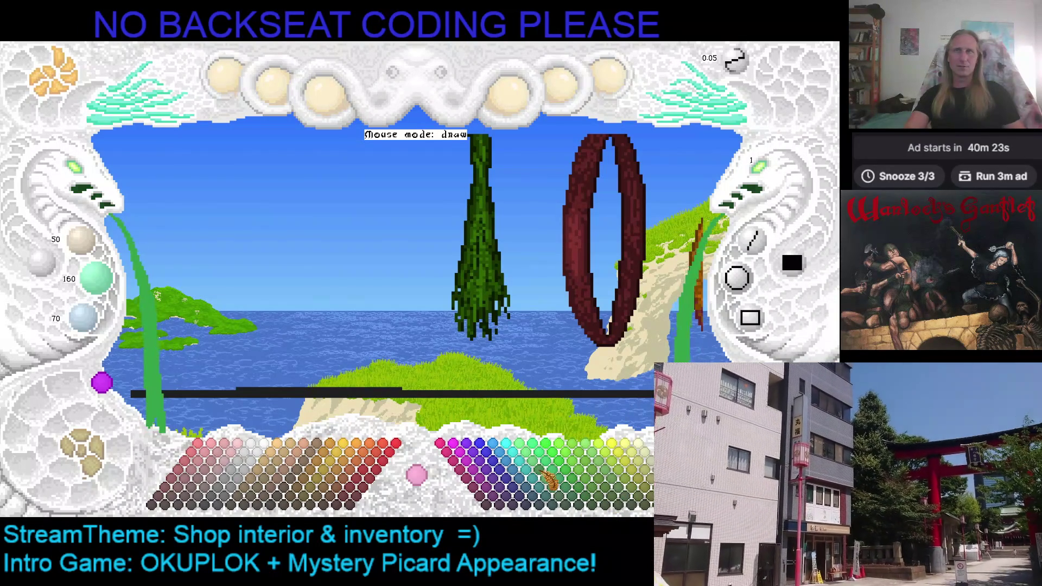
{"action": "left_click", "coordinate": [544, 479]}
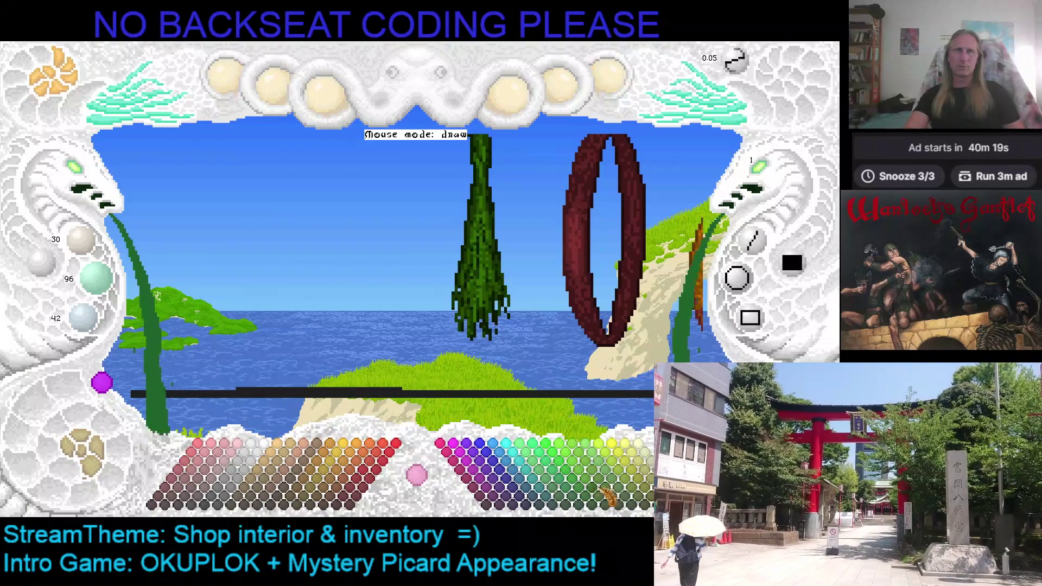
Step: Try olive and leaf greens, settle on a dark herb green, and start a new hanging strand in the sky
{"action": "left_click", "coordinate": [633, 495]}
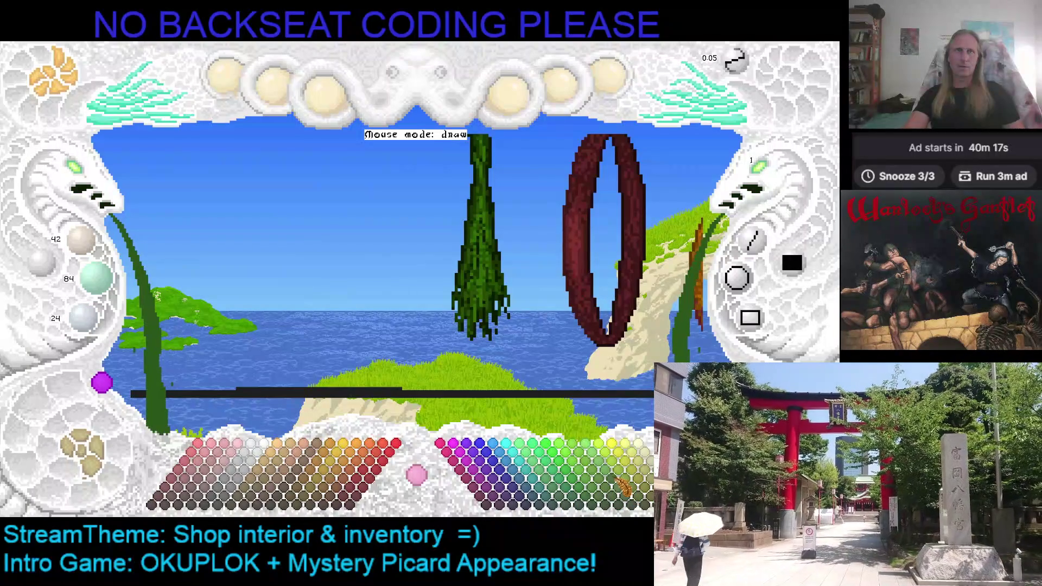
{"action": "left_click", "coordinate": [624, 489]}
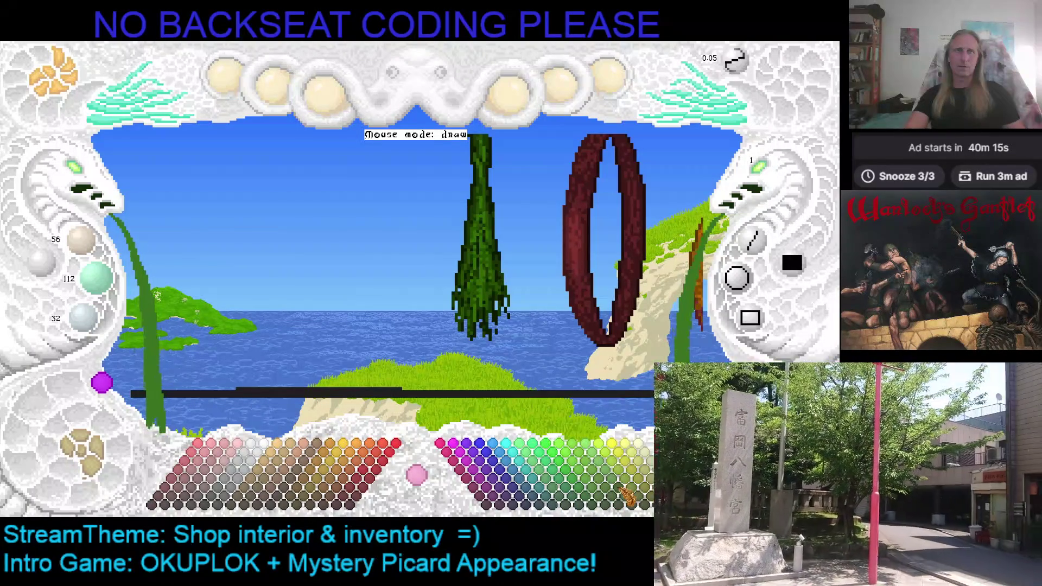
{"action": "left_click", "coordinate": [638, 507]}
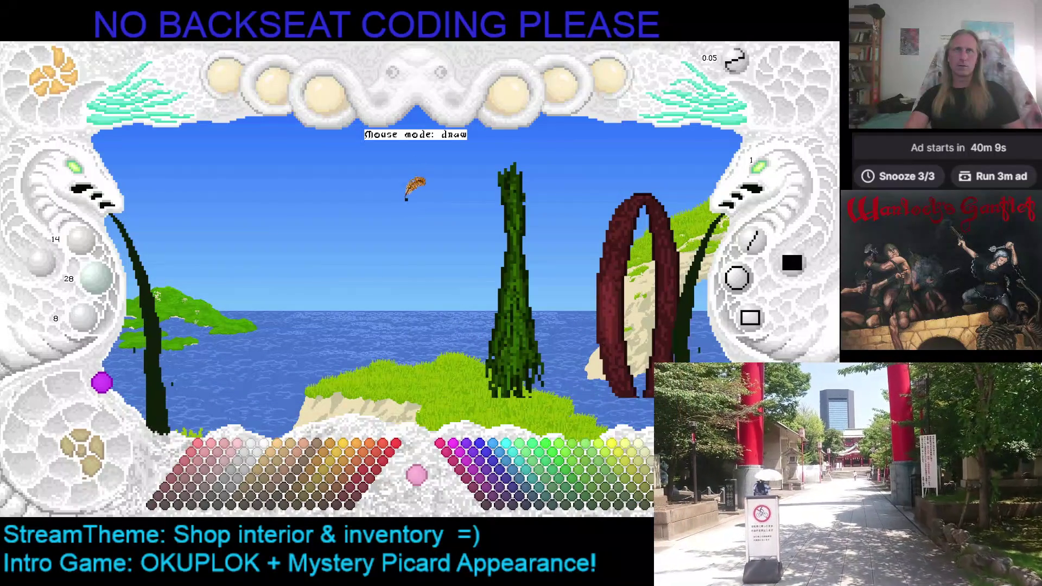
{"action": "left_click_drag", "start_coordinate": [407, 266], "coordinate": [402, 246]}
Step: Paint a ragged dark strand hanging down the sky left of the bundle, save, and toggle the brush colour
{"action": "mouse_move", "coordinate": [405, 186]}
{"action": "left_mouse_down"}
{"action": "mouse_move", "coordinate": [404, 310]}
{"action": "mouse_move", "coordinate": [403, 214]}
{"action": "mouse_move", "coordinate": [402, 237]}
{"action": "mouse_move", "coordinate": [416, 233]}
{"action": "mouse_move", "coordinate": [400, 252]}
{"action": "mouse_move", "coordinate": [407, 277]}
{"action": "left_mouse_up"}
{"action": "left_click_drag", "start_coordinate": [408, 241], "coordinate": [391, 352]}
{"action": "left_click_drag", "start_coordinate": [400, 292], "coordinate": [392, 277]}
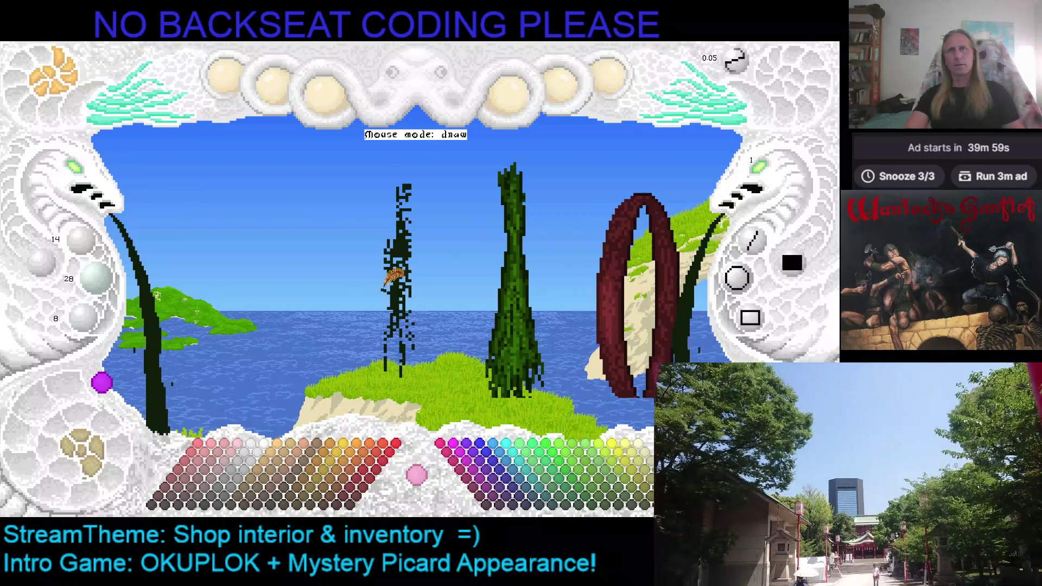
{"action": "key", "text": "ctrl+s"}
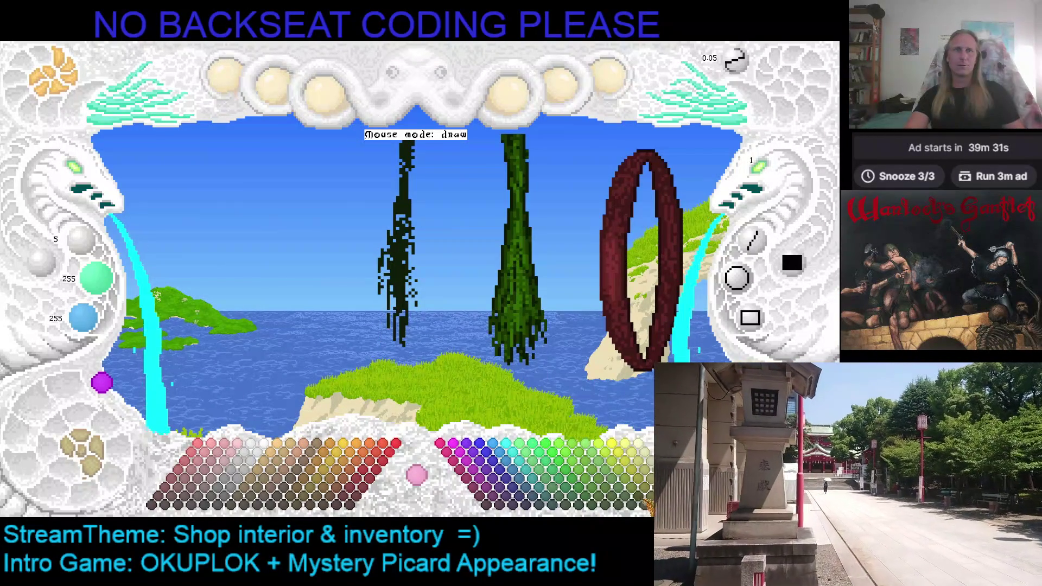
{"action": "left_click", "coordinate": [634, 502]}
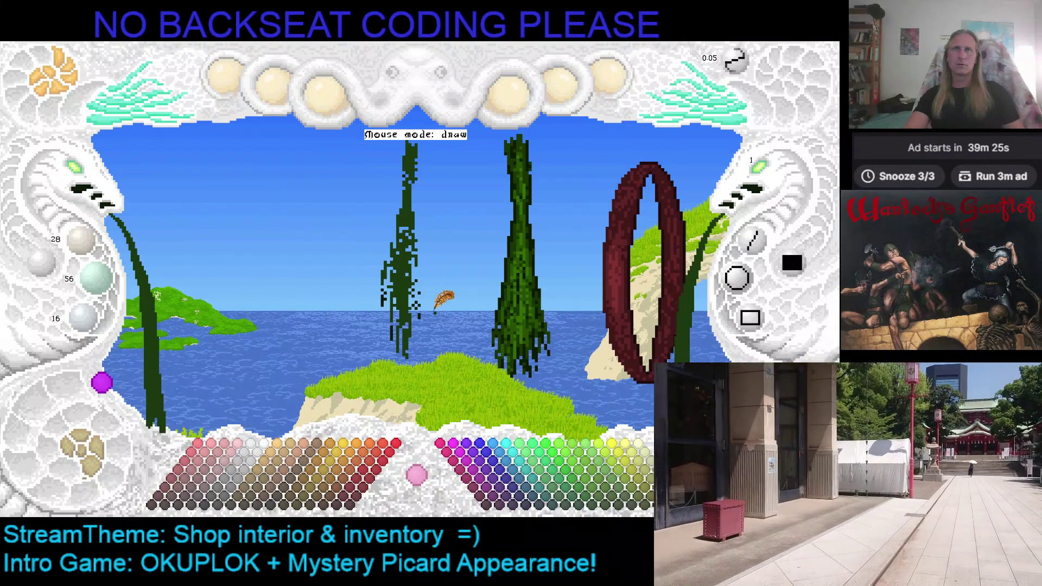
{"action": "key", "text": "ctrl+z"}
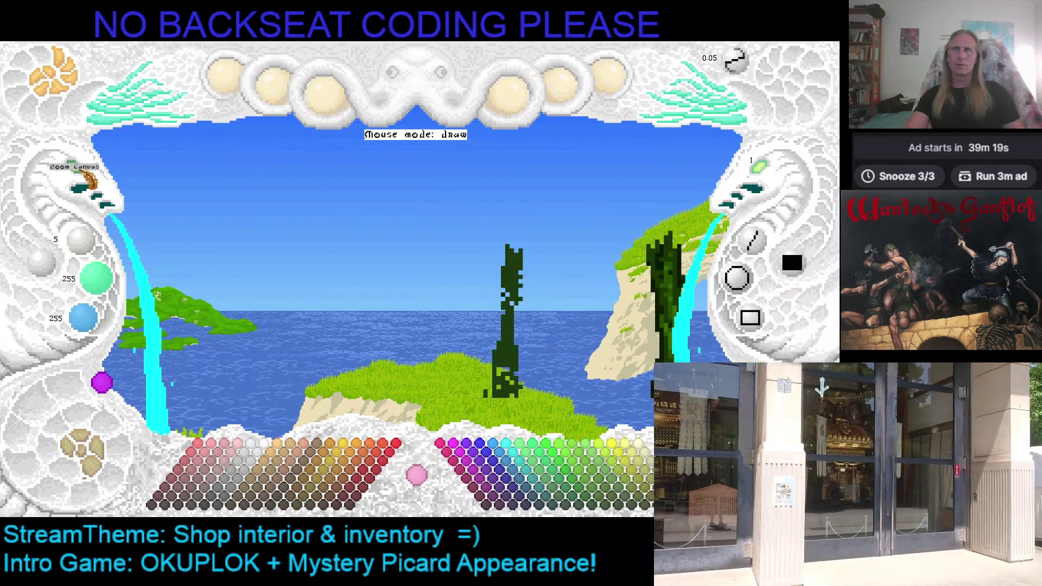
Step: Paint dark green along the tall bundle and thicken the middle bundle's top with its sampled colour
{"action": "mouse_move", "coordinate": [391, 271]}
{"action": "left_mouse_down"}
{"action": "mouse_move", "coordinate": [363, 272]}
{"action": "mouse_move", "coordinate": [366, 291]}
{"action": "mouse_move", "coordinate": [365, 280]}
{"action": "left_mouse_up"}
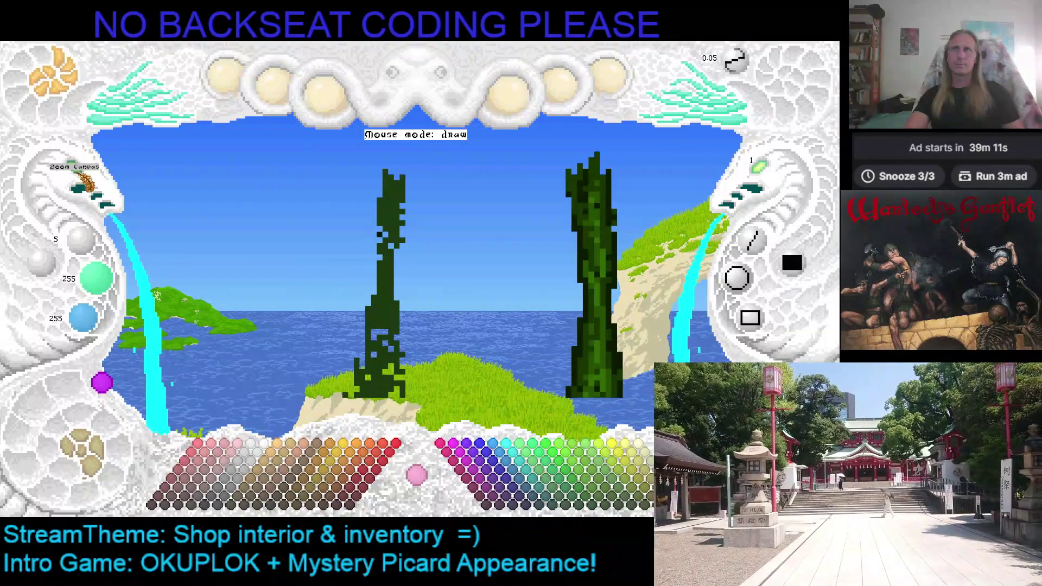
{"action": "right_click", "coordinate": [441, 236]}
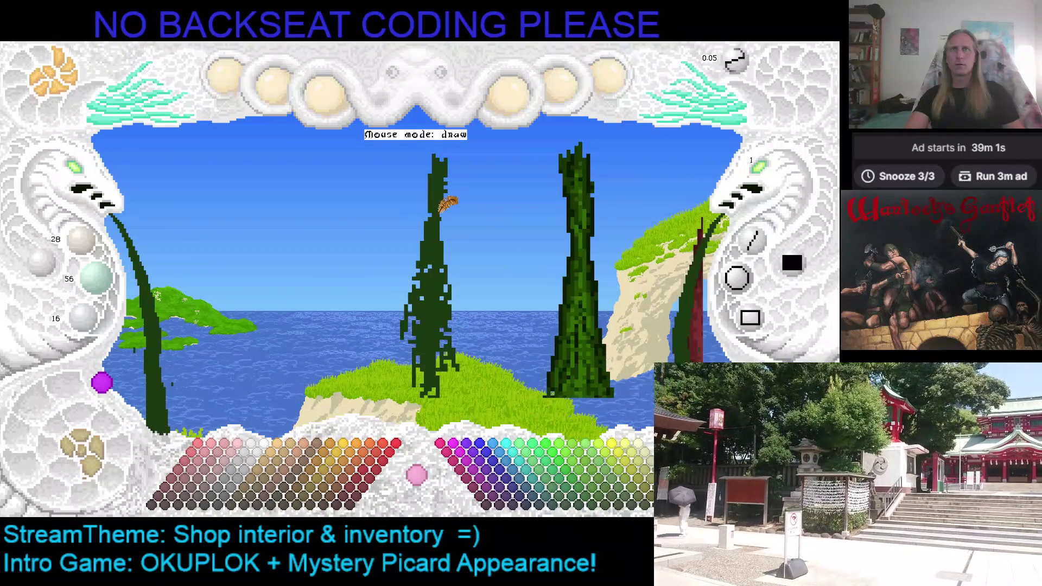
{"action": "left_click_drag", "start_coordinate": [452, 184], "coordinate": [458, 173]}
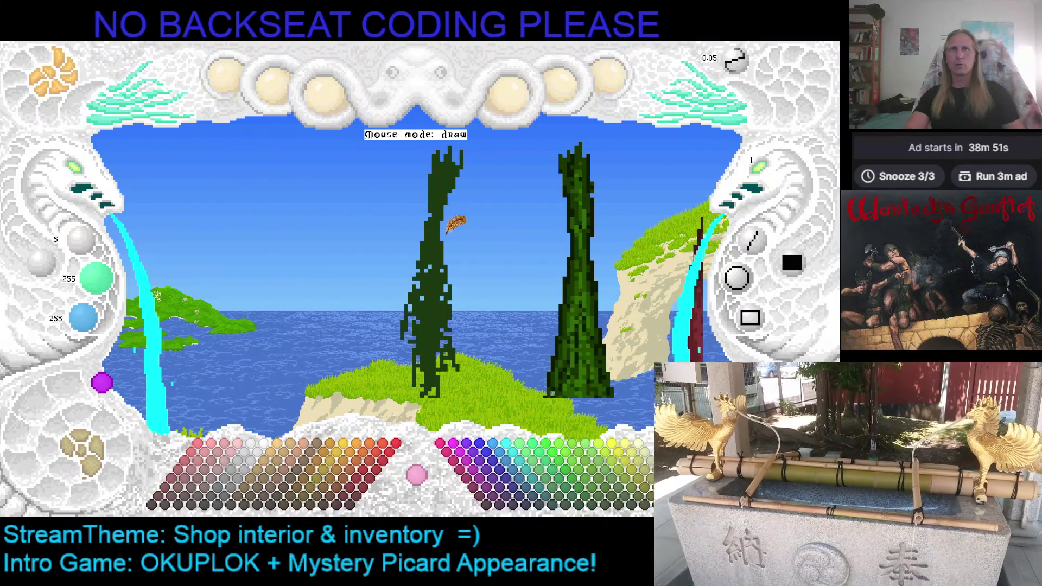
{"action": "right_click", "coordinate": [456, 159]}
Step: Widen and smooth the middle bundle's crown and bush out its right edge
{"action": "left_click_drag", "start_coordinate": [457, 158], "coordinate": [437, 193]}
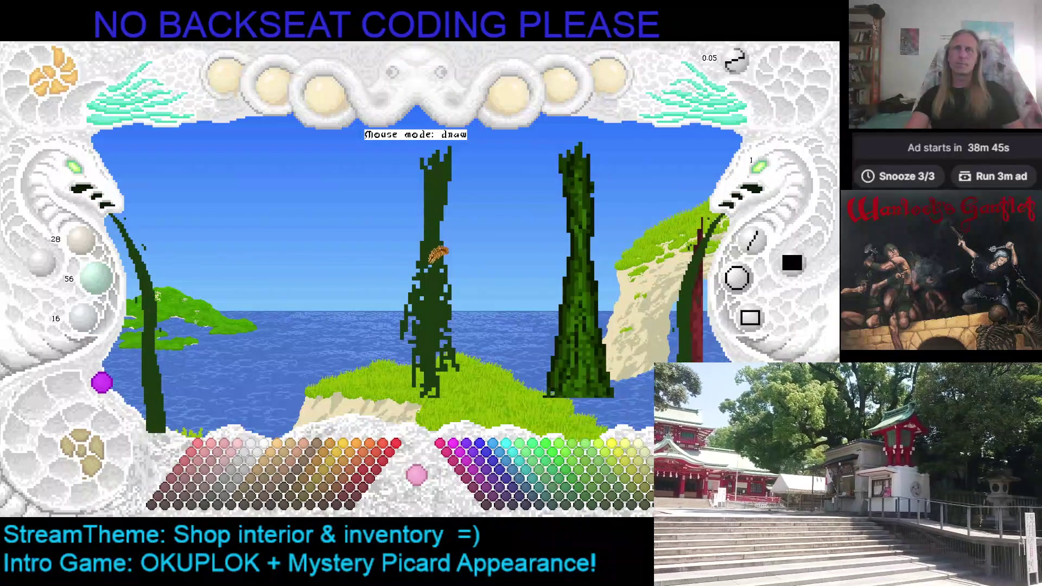
{"action": "mouse_move", "coordinate": [437, 193]}
{"action": "left_mouse_down"}
{"action": "mouse_move", "coordinate": [437, 154]}
{"action": "mouse_move", "coordinate": [425, 142]}
{"action": "left_mouse_up"}
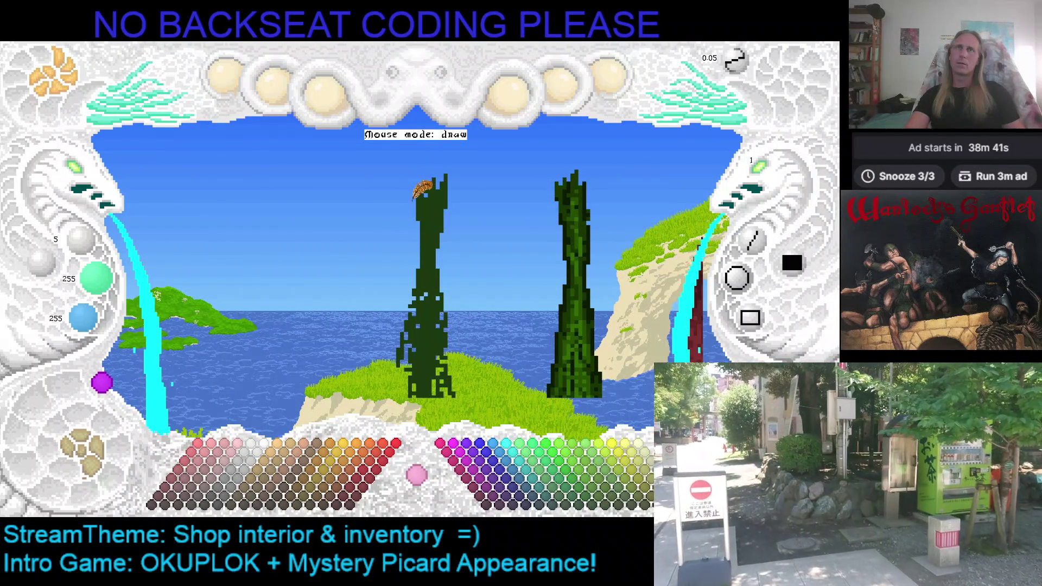
{"action": "mouse_move", "coordinate": [432, 206]}
{"action": "left_mouse_down"}
{"action": "mouse_move", "coordinate": [444, 190]}
{"action": "mouse_move", "coordinate": [435, 225]}
{"action": "mouse_move", "coordinate": [443, 155]}
{"action": "mouse_move", "coordinate": [442, 205]}
{"action": "mouse_move", "coordinate": [424, 217]}
{"action": "mouse_move", "coordinate": [416, 281]}
{"action": "mouse_move", "coordinate": [436, 239]}
{"action": "left_mouse_up"}
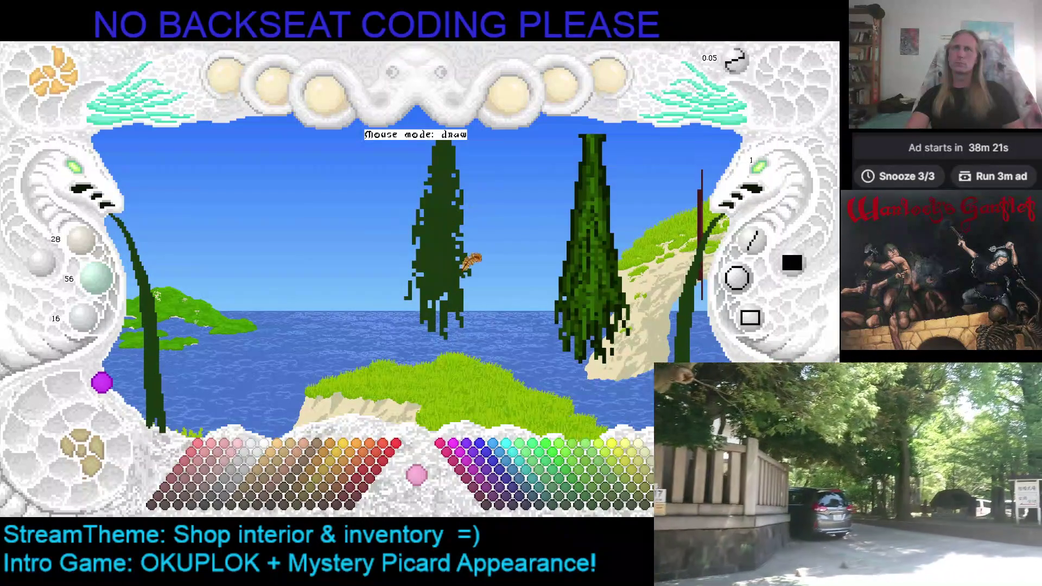
{"action": "mouse_move", "coordinate": [462, 197]}
{"action": "left_mouse_down"}
{"action": "mouse_move", "coordinate": [477, 269]}
{"action": "mouse_move", "coordinate": [466, 186]}
{"action": "left_mouse_up"}
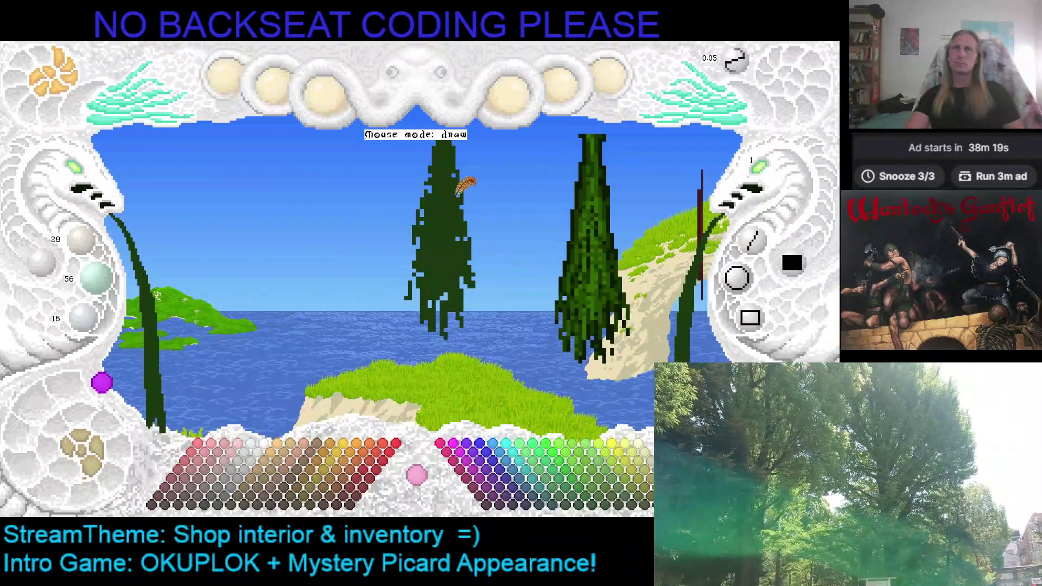
Step: Add dark-green foliage strokes along the middle bundle's left edge
{"action": "mouse_move", "coordinate": [480, 275]}
{"action": "left_mouse_down"}
{"action": "mouse_move", "coordinate": [425, 226]}
{"action": "mouse_move", "coordinate": [407, 285]}
{"action": "mouse_move", "coordinate": [430, 255]}
{"action": "mouse_move", "coordinate": [417, 227]}
{"action": "left_mouse_up"}
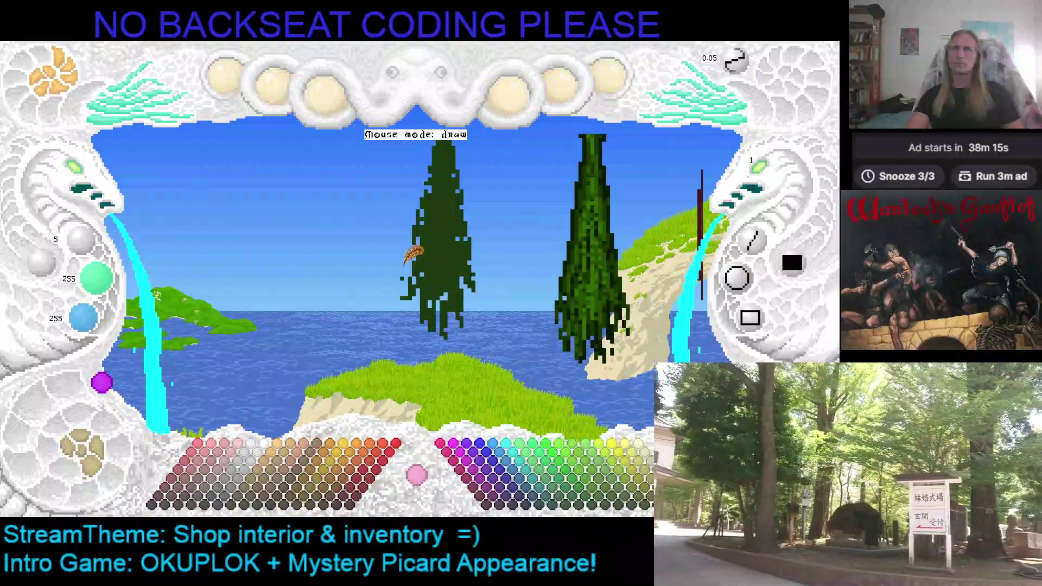
{"action": "mouse_move", "coordinate": [417, 278]}
{"action": "left_mouse_down"}
{"action": "mouse_move", "coordinate": [440, 176]}
{"action": "mouse_move", "coordinate": [421, 249]}
{"action": "mouse_move", "coordinate": [431, 204]}
{"action": "mouse_move", "coordinate": [452, 245]}
{"action": "left_mouse_up"}
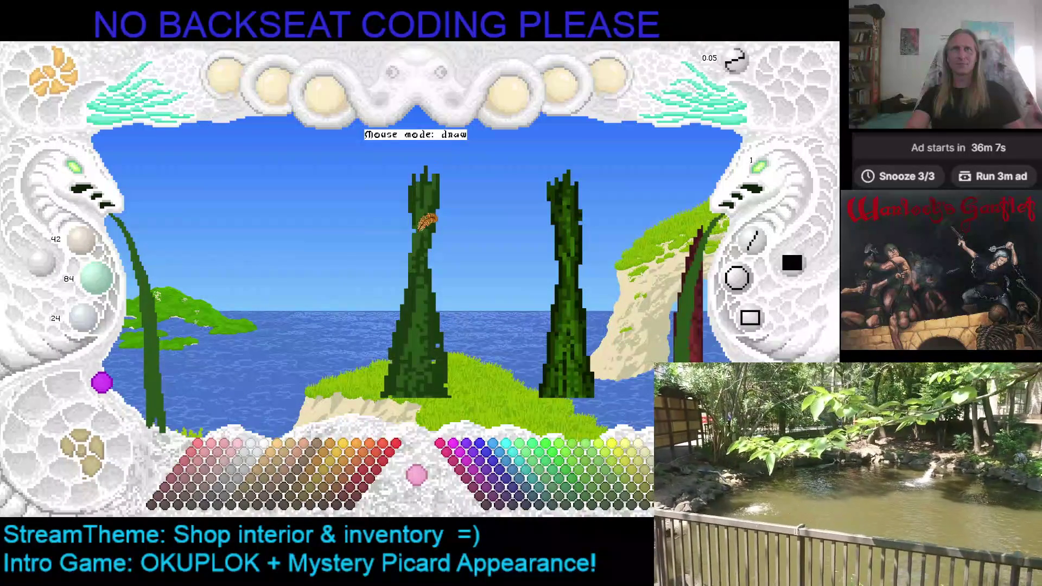
Step: Swap the brush between cyan and dark green, ending on cyan
{"action": "key", "text": "Tab"}
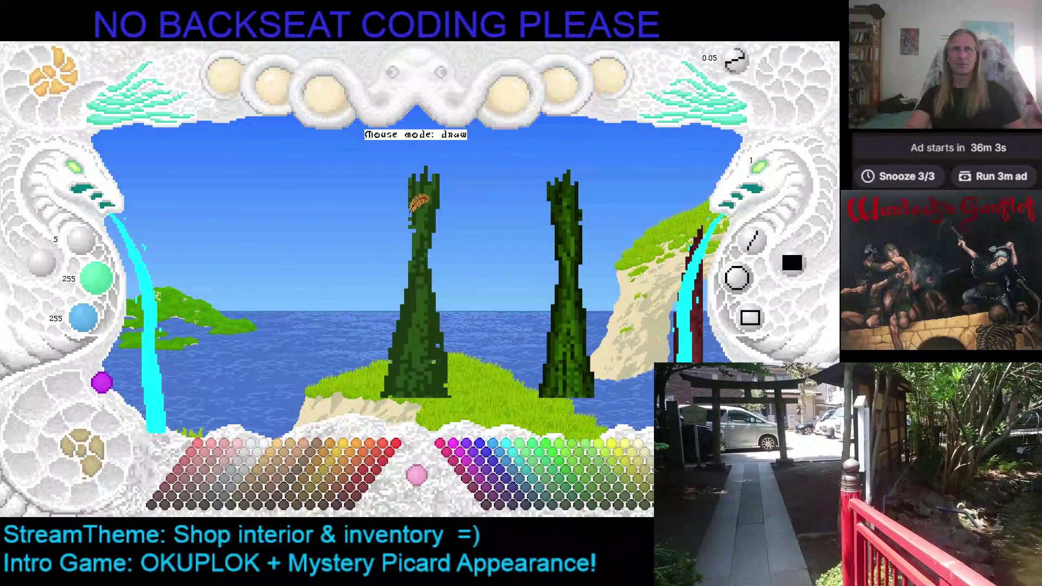
{"action": "key", "text": "Tab"}
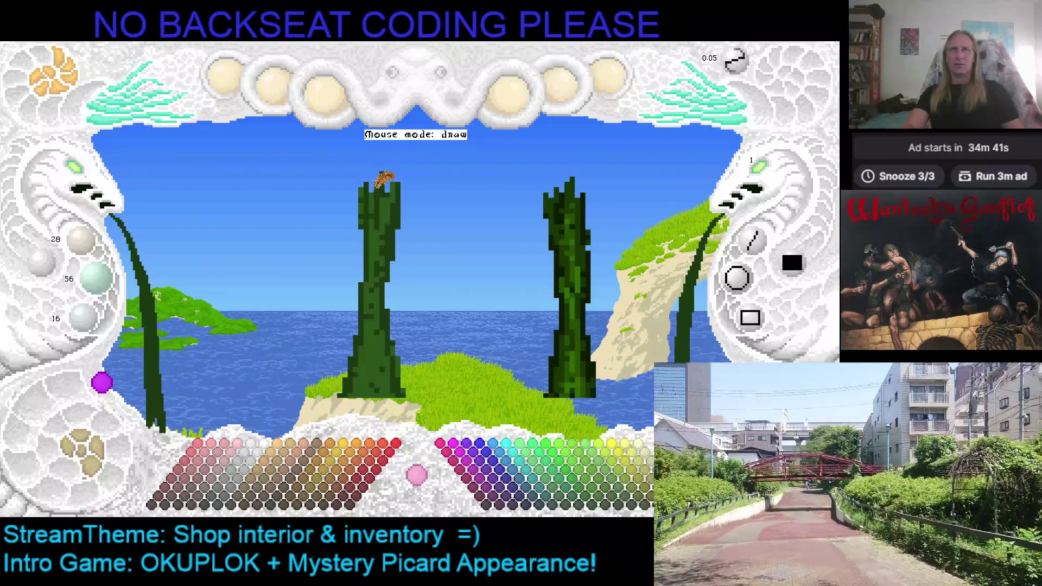
{"action": "key", "text": "ctrl+z"}
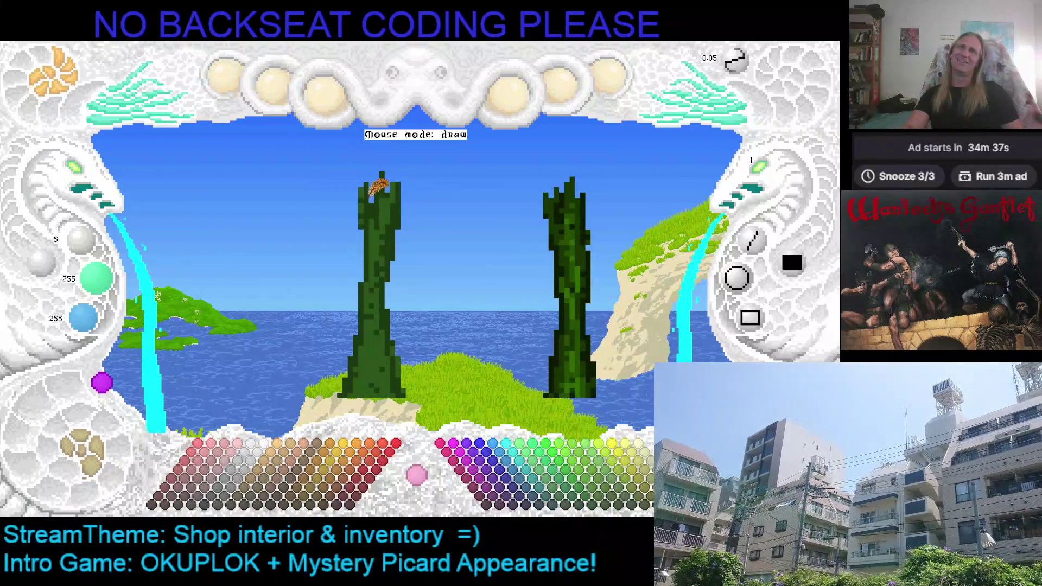
Step: Sample the bundle's dark green and fill in the middle bundle's upper-left corner with strokes
{"action": "right_click", "coordinate": [379, 193]}
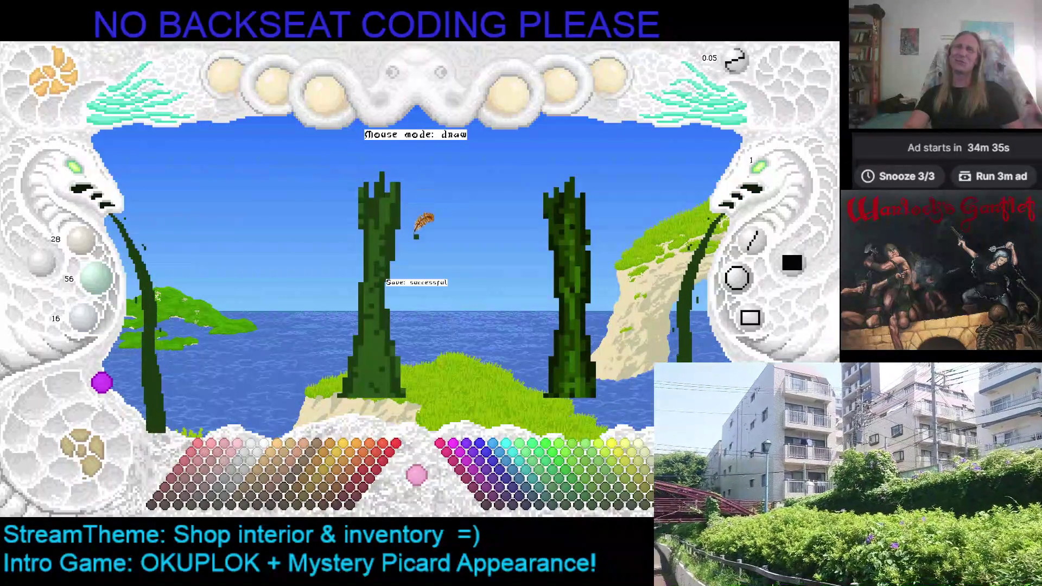
{"action": "mouse_move", "coordinate": [368, 198]}
{"action": "left_mouse_down"}
{"action": "mouse_move", "coordinate": [361, 190]}
{"action": "mouse_move", "coordinate": [374, 254]}
{"action": "left_mouse_up"}
{"action": "mouse_move", "coordinate": [370, 205]}
{"action": "left_mouse_down"}
{"action": "mouse_move", "coordinate": [358, 190]}
{"action": "mouse_move", "coordinate": [361, 205]}
{"action": "left_mouse_up"}
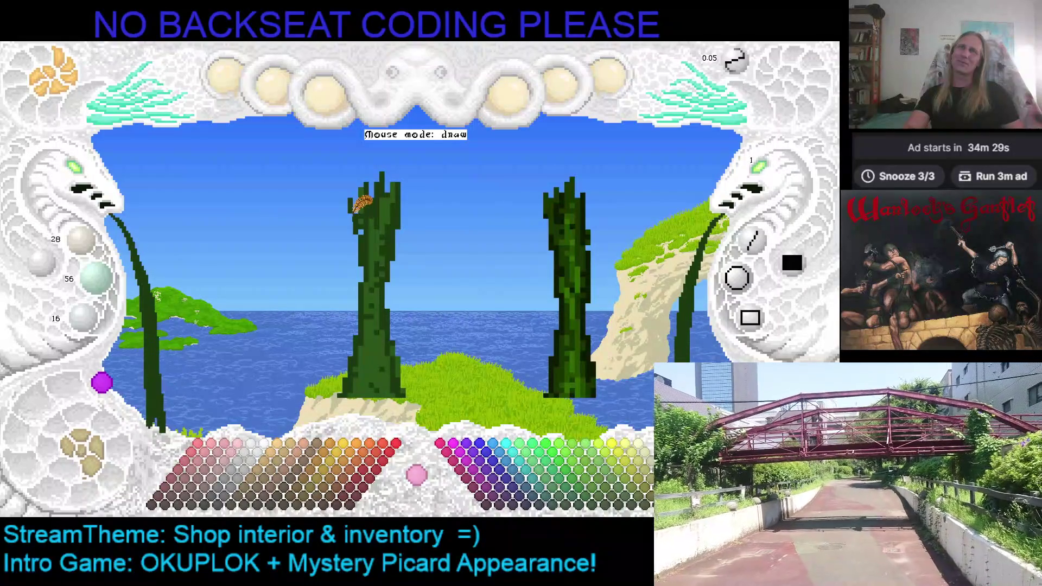
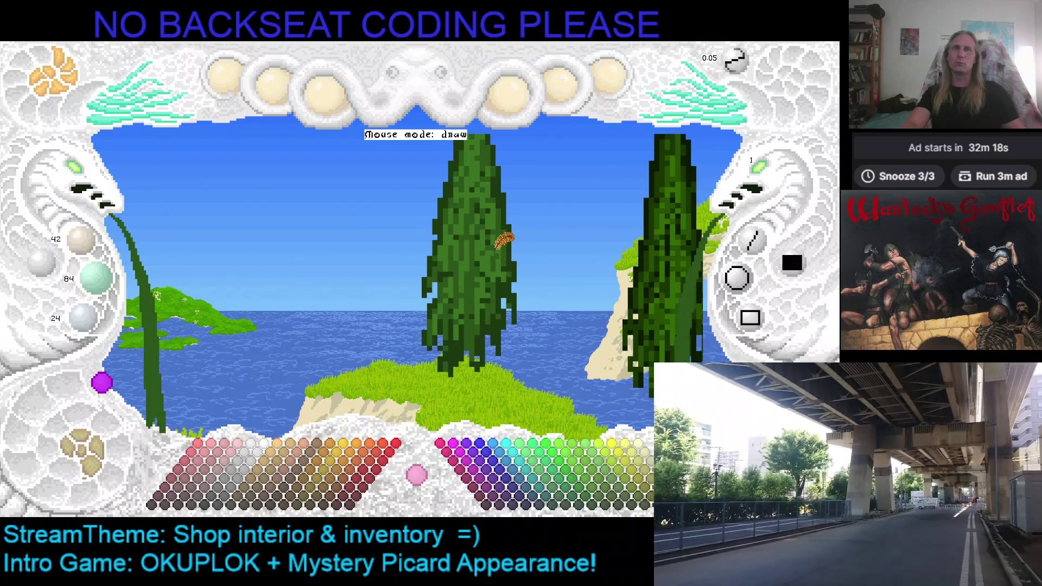
{"action": "scroll", "coordinate": [493, 224], "scroll_direction": "up", "scroll_amount": 2}
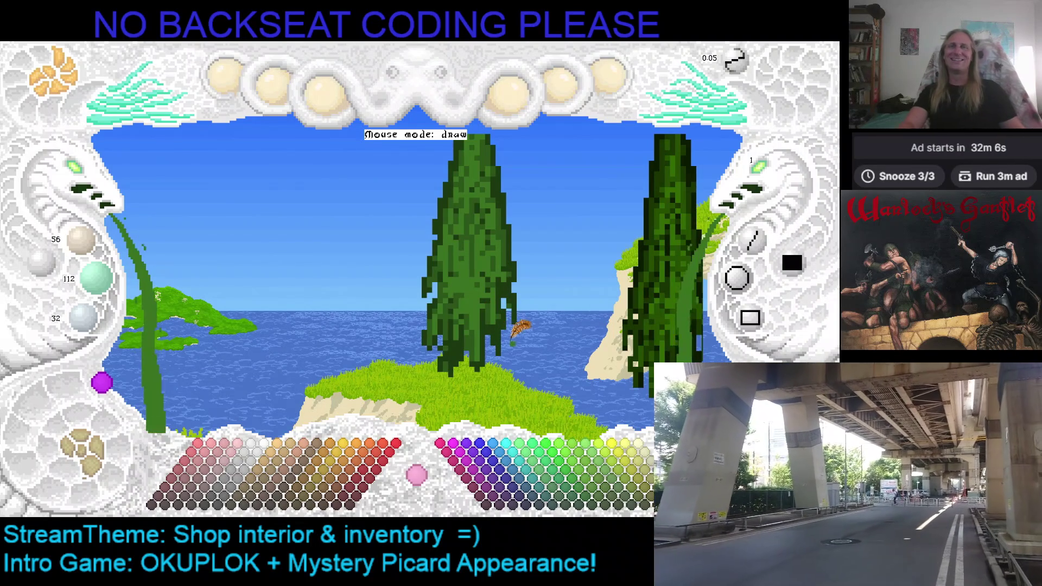
{"action": "scroll", "coordinate": [472, 333], "scroll_direction": "down", "scroll_amount": 1}
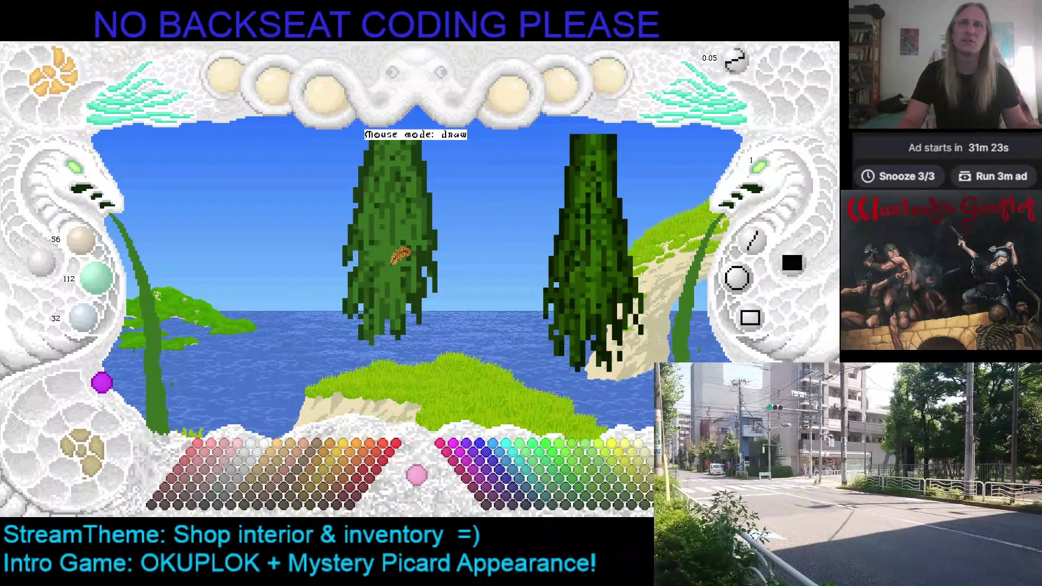
Step: Darken the brush colour to half brightness for the dark red stroke
{"action": "key", "text": "d"}
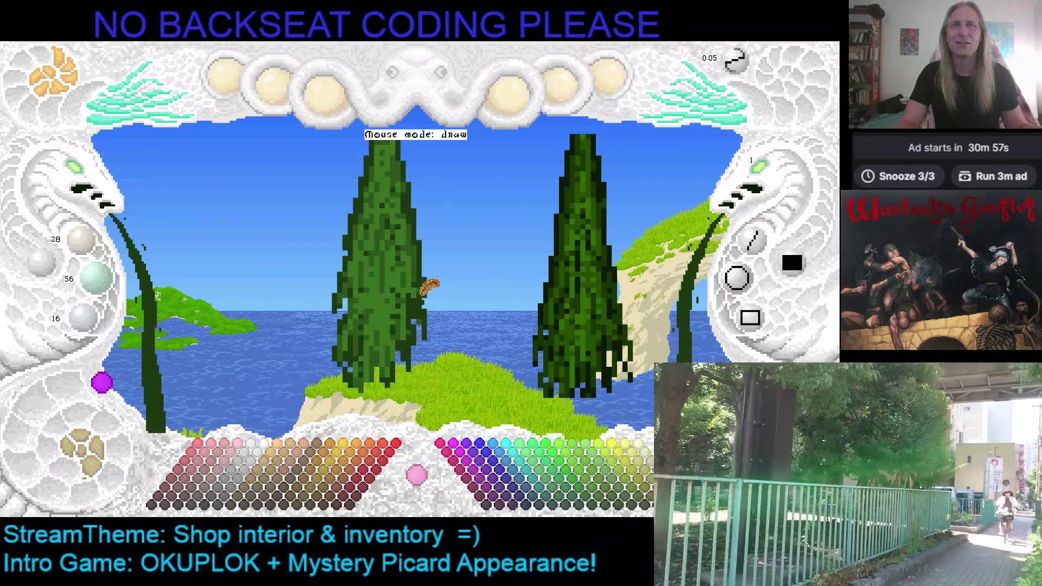
{"action": "scroll", "coordinate": [421, 259], "scroll_direction": "up", "scroll_amount": 1}
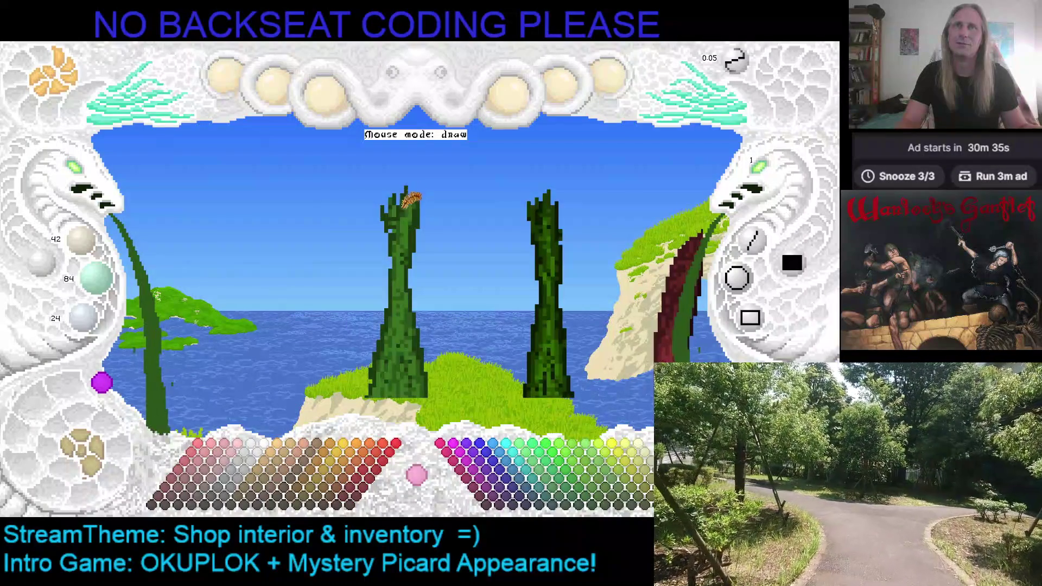
Step: Save the sketch and mark the rectangle around the left herb stalk for copying
{"action": "key", "text": "ctrl+s"}
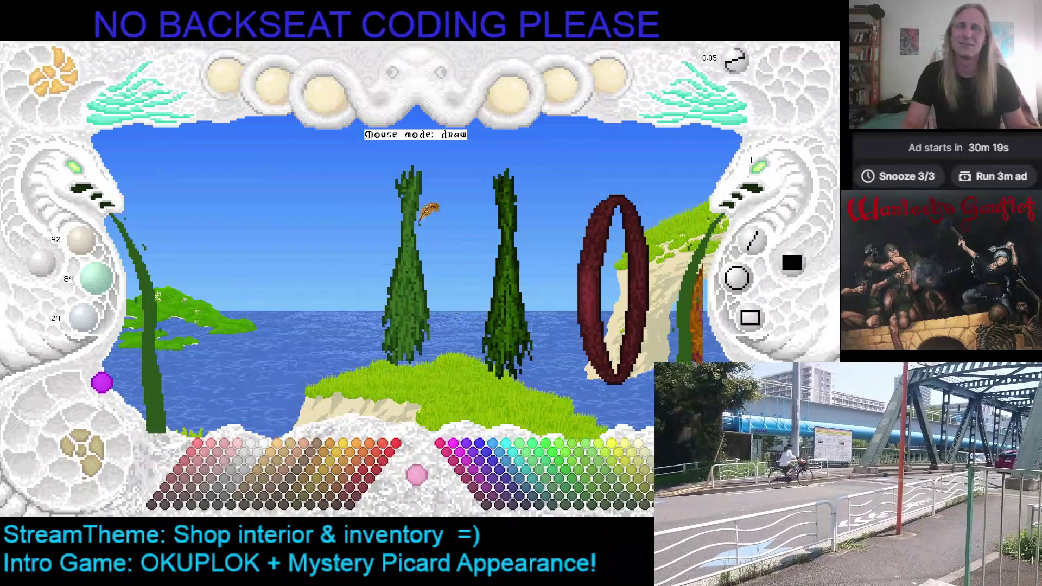
{"action": "key", "text": "d"}
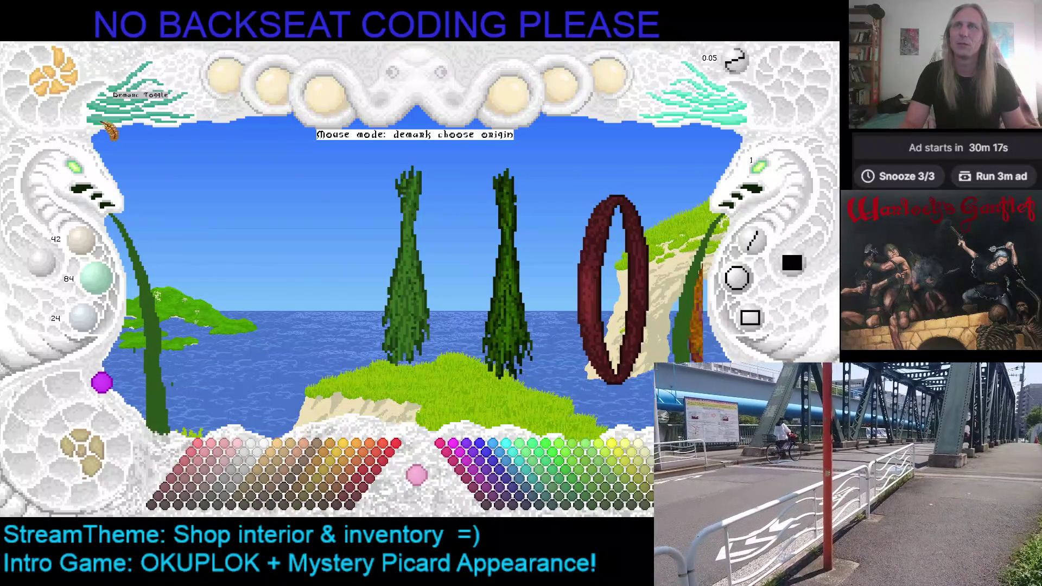
{"action": "left_click", "coordinate": [380, 166]}
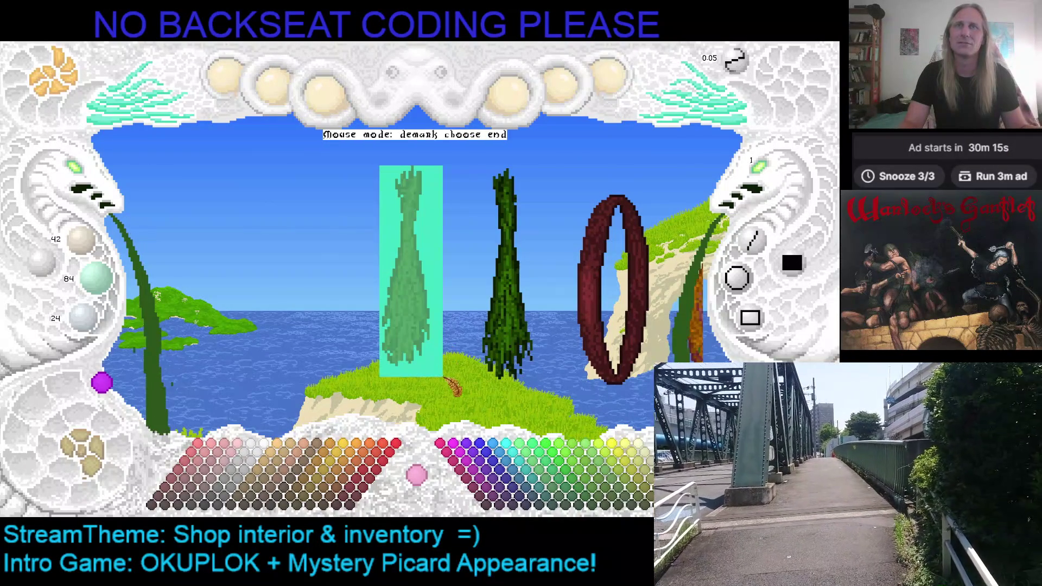
{"action": "left_click", "coordinate": [435, 371]}
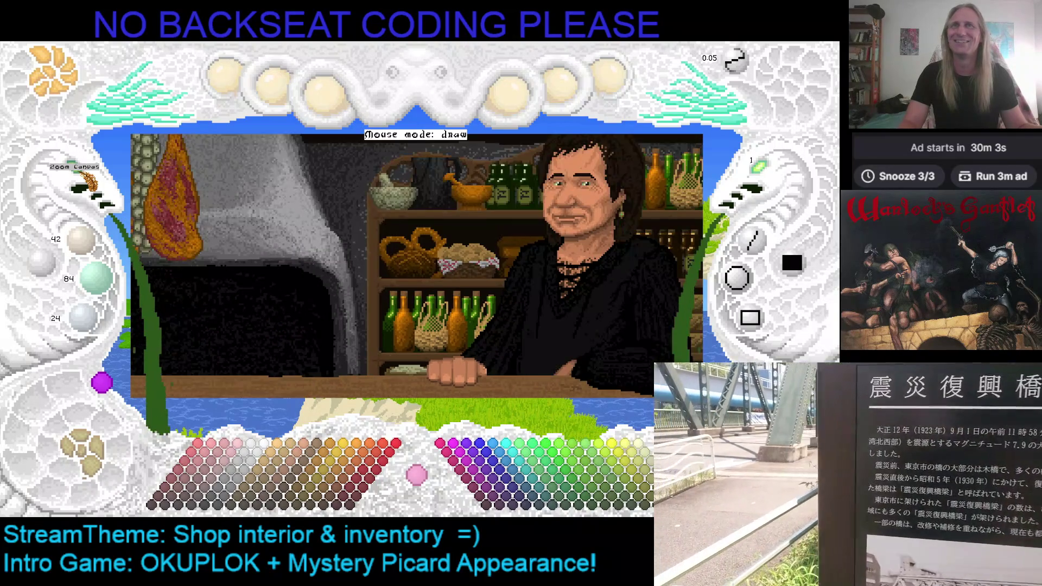
Step: Stamp the mirrored herb bundle beside the right ham, undoing the extra lower stamp
{"action": "key", "text": "ctrl+v"}
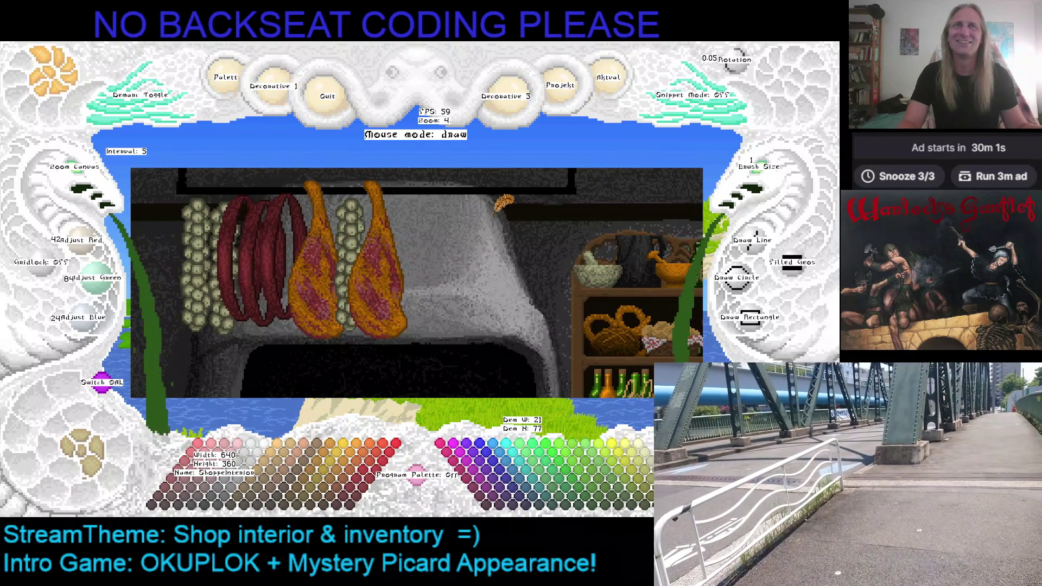
{"action": "scroll", "coordinate": [498, 237], "scroll_direction": "up", "scroll_amount": 1}
{"action": "scroll", "coordinate": [498, 245], "scroll_direction": "up", "scroll_amount": 2}
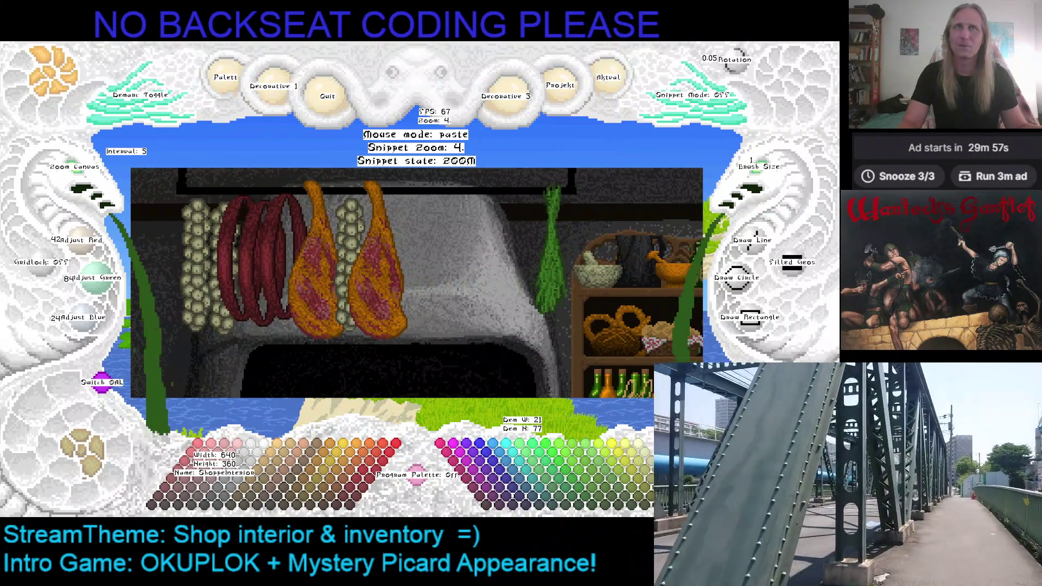
{"action": "key", "text": "r"}
{"action": "key", "text": "m"}
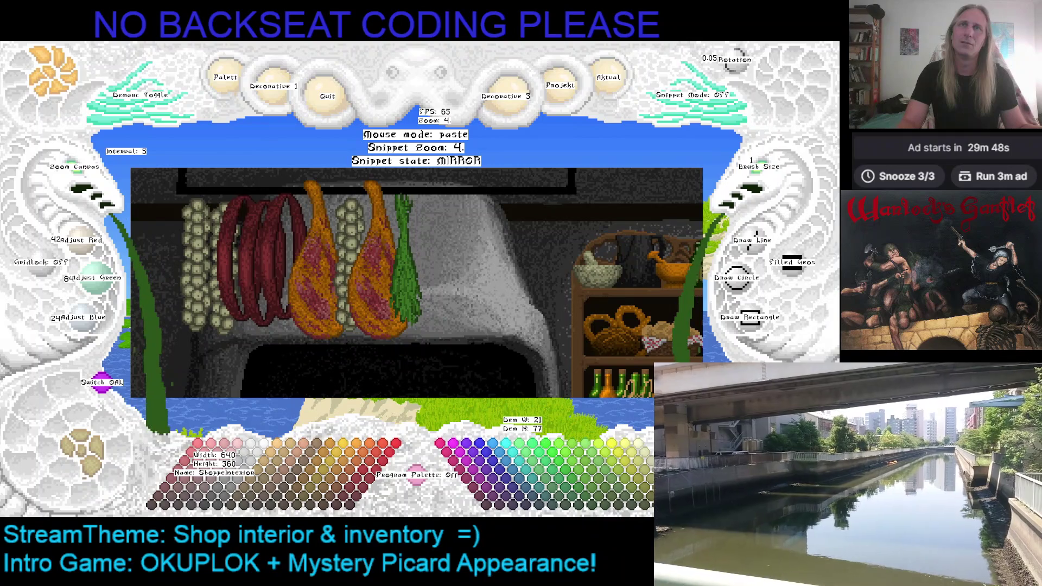
{"action": "left_click", "coordinate": [401, 257]}
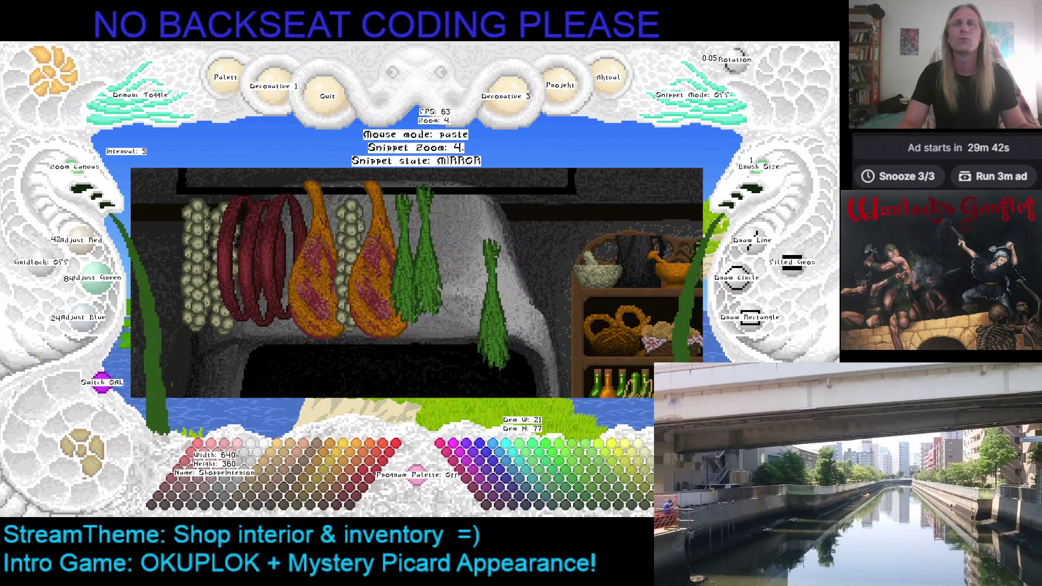
{"action": "left_click", "coordinate": [465, 273]}
{"action": "key", "text": "ctrl+z"}
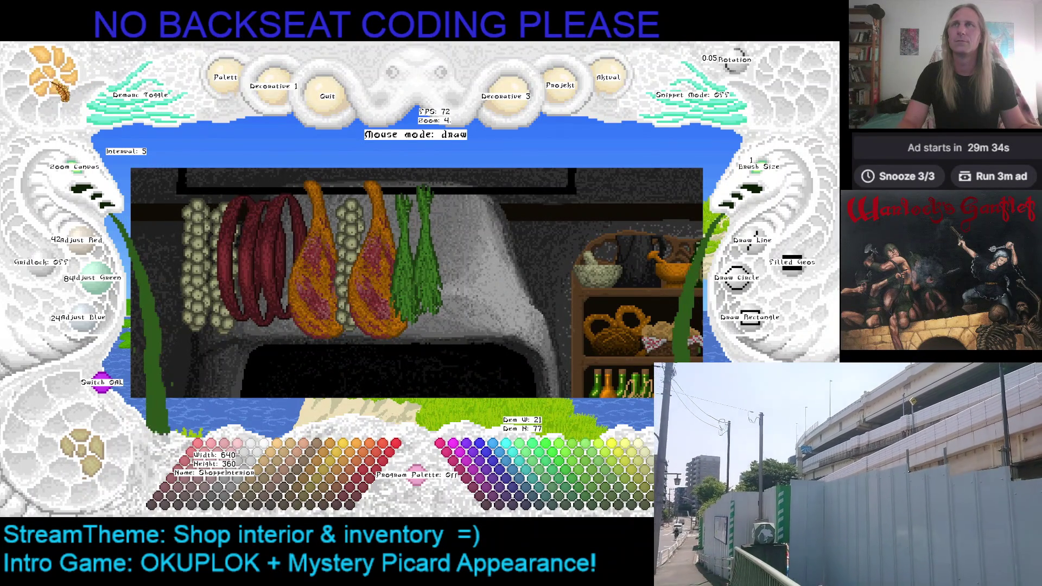
Step: Stamp the red sausage ring snippet right of the herbs and pick up the mirrored ham snippet
{"action": "left_click_drag", "start_coordinate": [417, 265], "coordinate": [415, 291]}
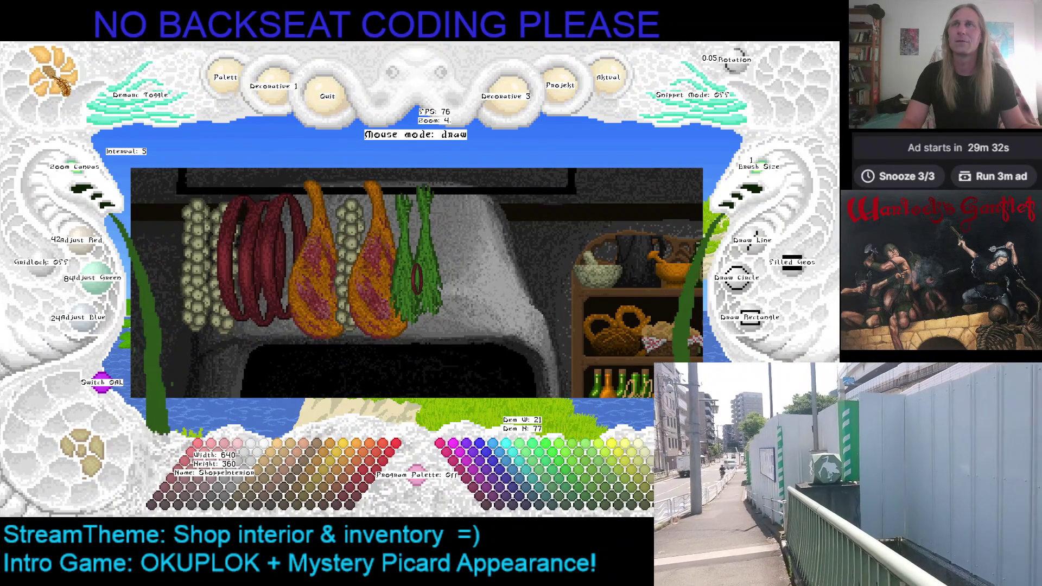
{"action": "key", "text": "ctrl+z"}
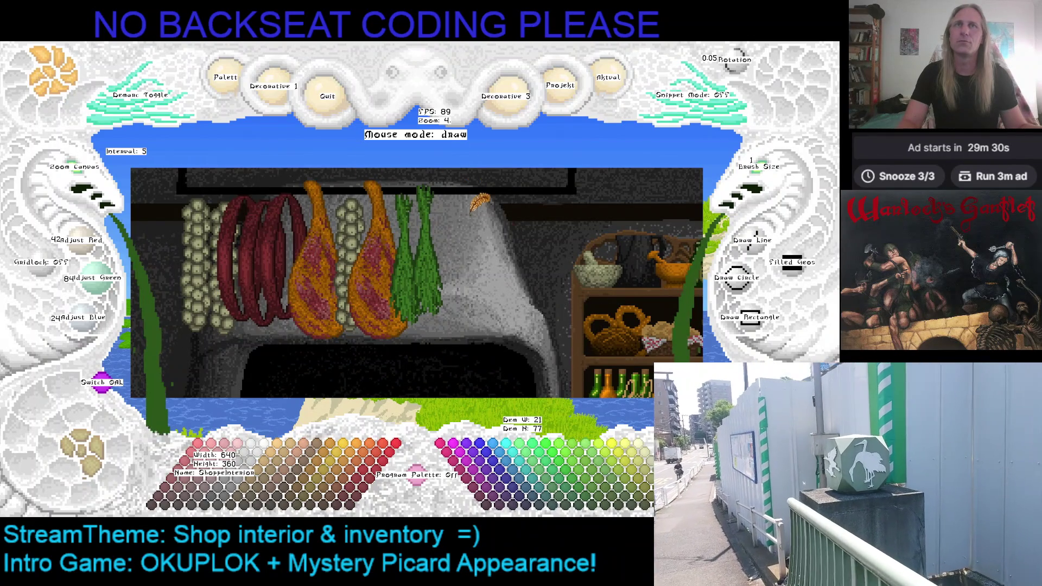
{"action": "key", "text": "ctrl+v"}
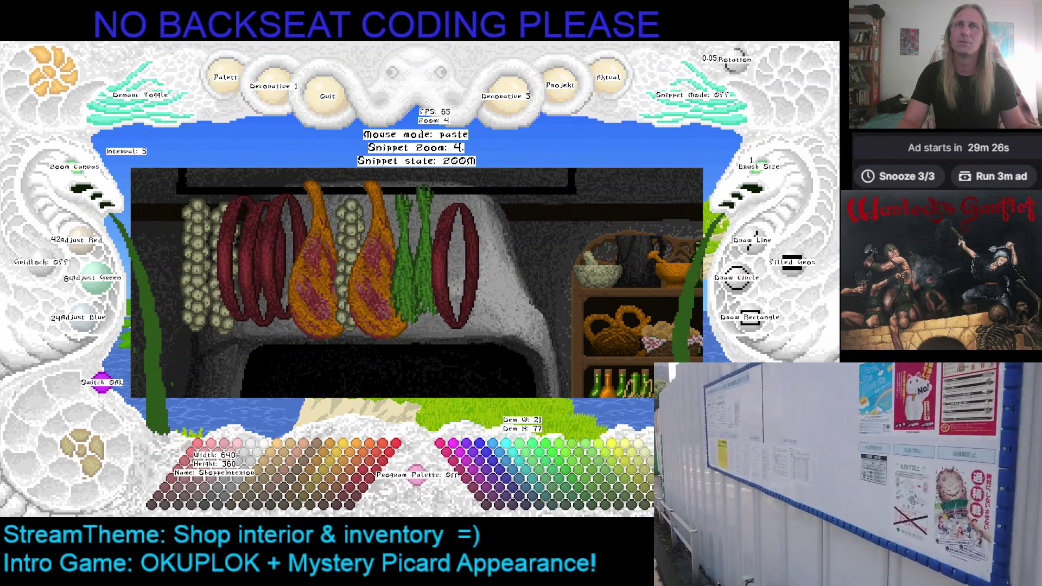
{"action": "left_click", "coordinate": [449, 253]}
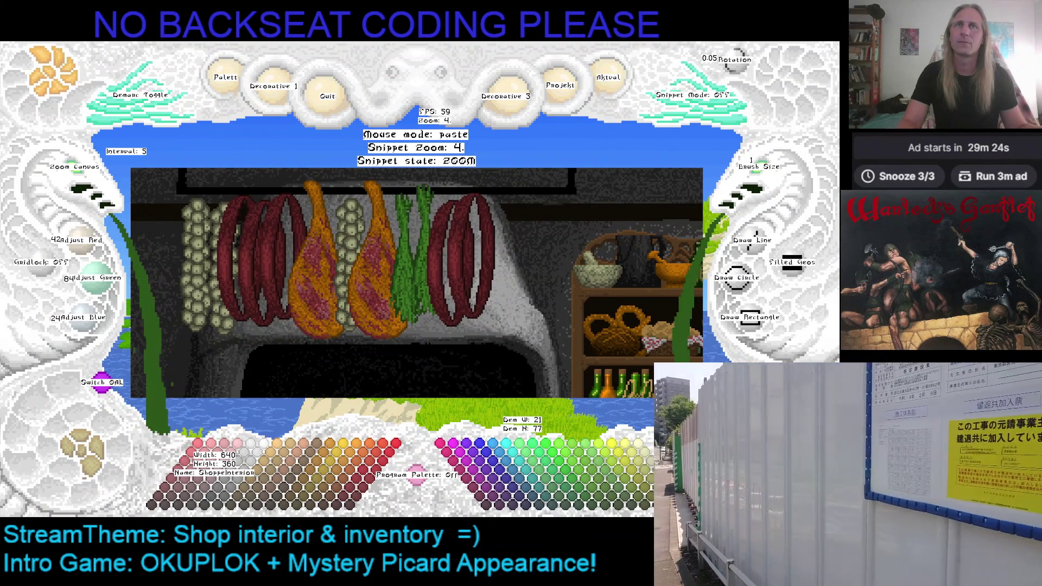
{"action": "key", "text": "Escape"}
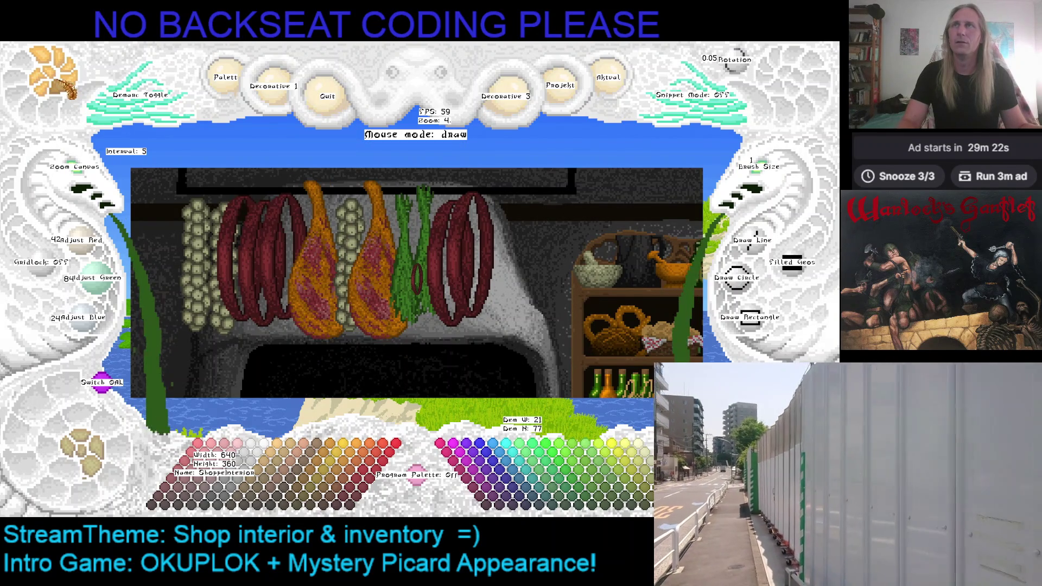
{"action": "left_click_drag", "start_coordinate": [417, 262], "coordinate": [417, 295]}
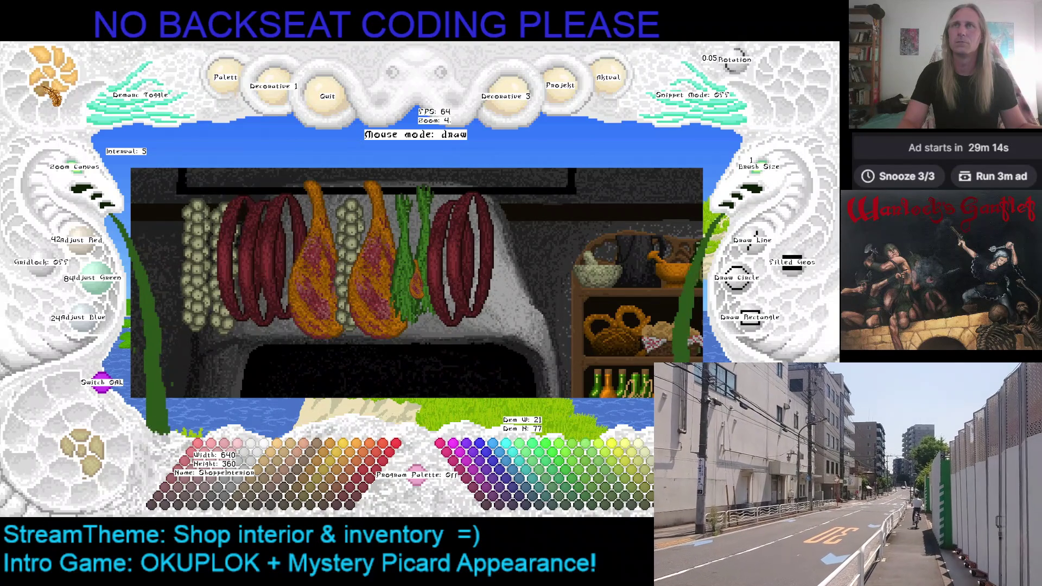
{"action": "key", "text": "ctrl+v"}
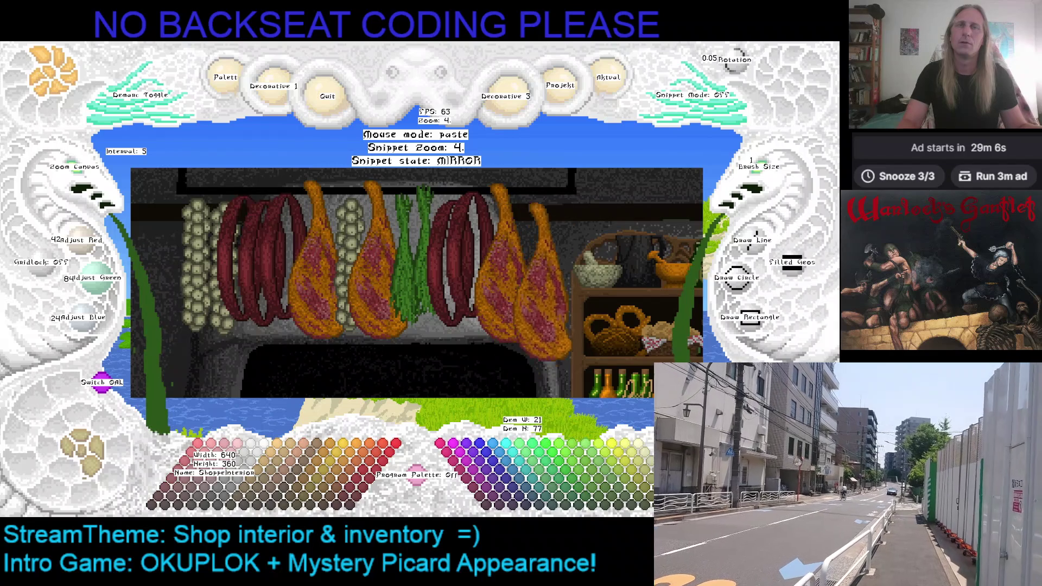
Step: Stamp the mirrored ham right of the sausages and add the garlic string beside it
{"action": "left_click", "coordinate": [504, 261]}
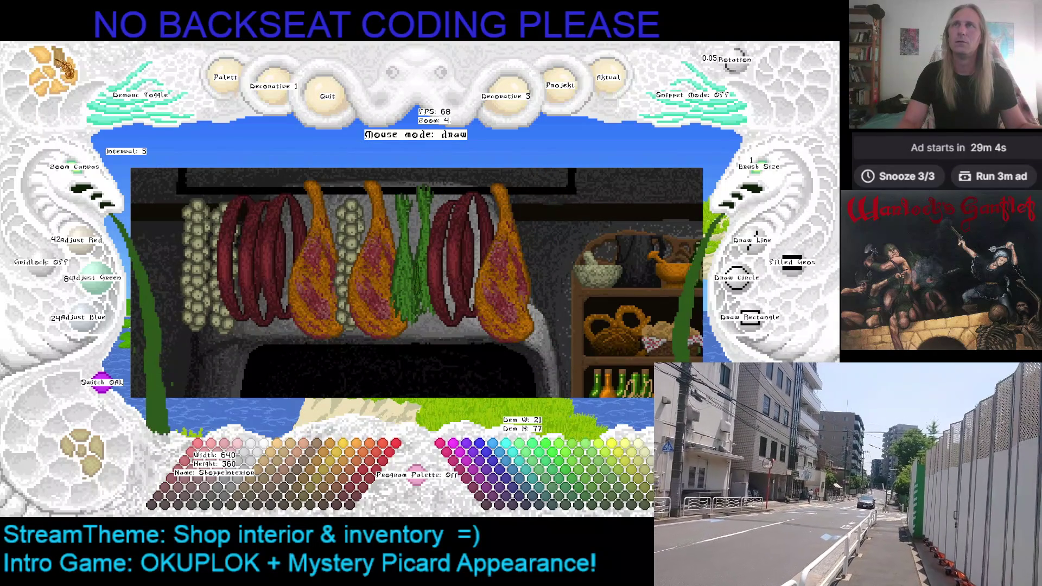
{"action": "key", "text": "ctrl+v"}
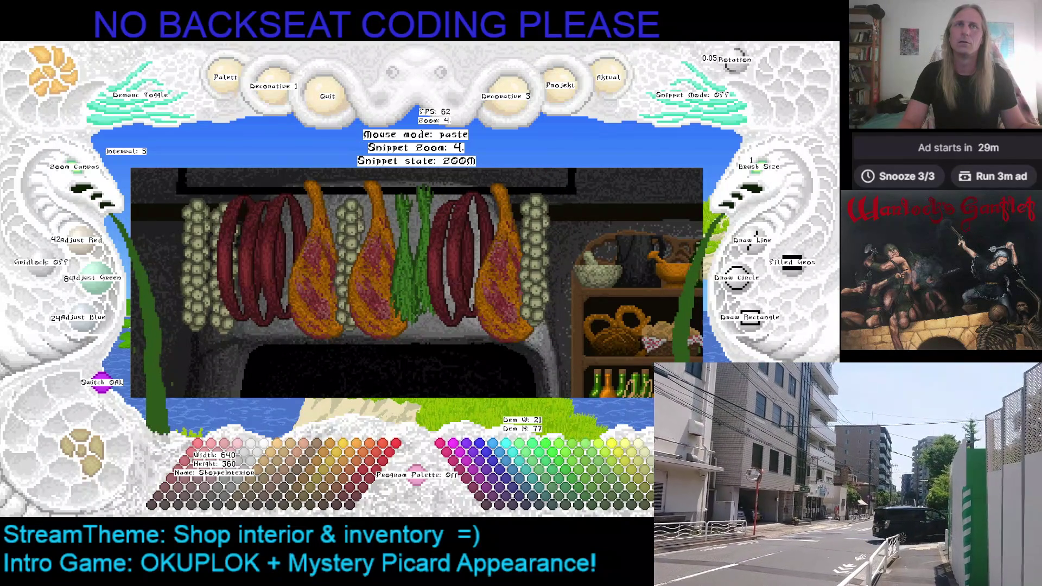
{"action": "key", "text": "Escape"}
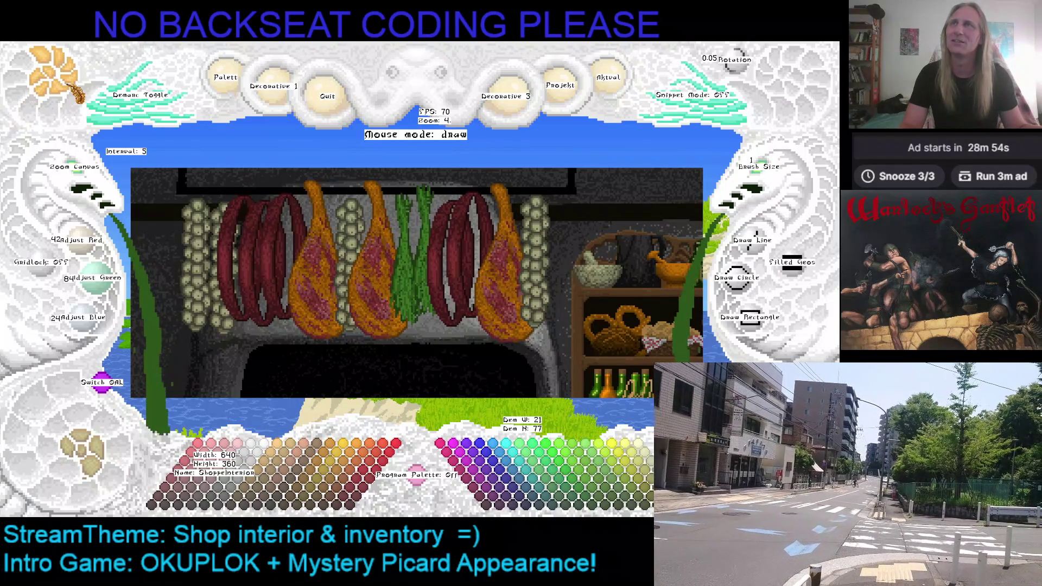
{"action": "key", "text": "ctrl+z"}
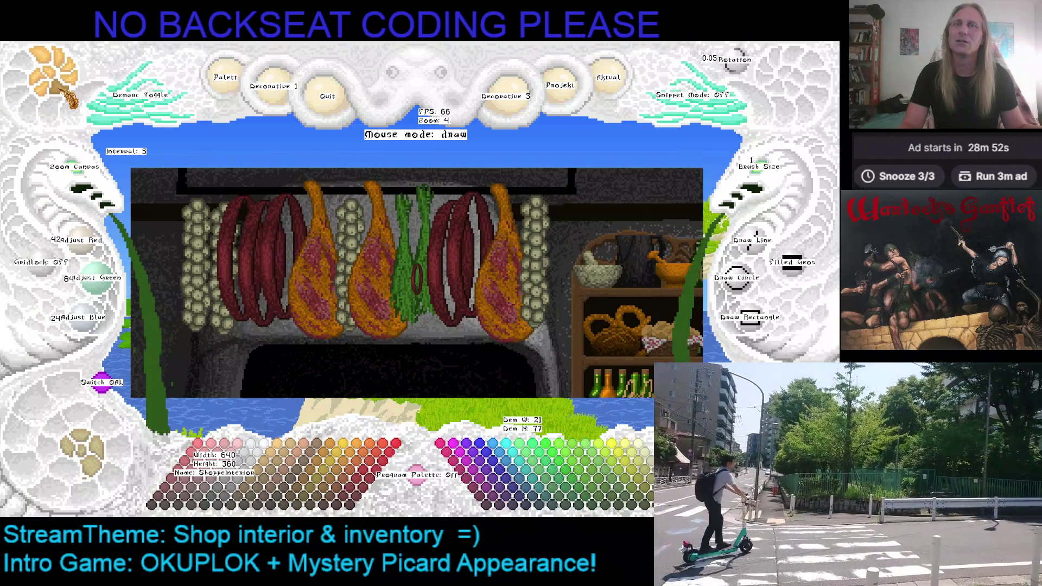
{"action": "key", "text": "ctrl+y"}
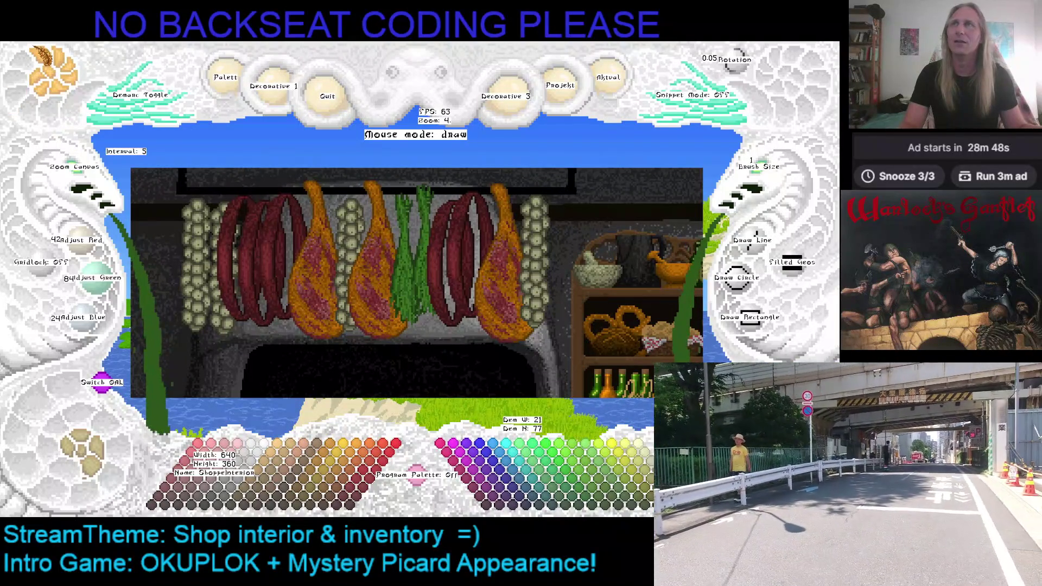
Step: Stamp a green herb bundle at the far right end of the hanging row
{"action": "key", "text": "ctrl+v"}
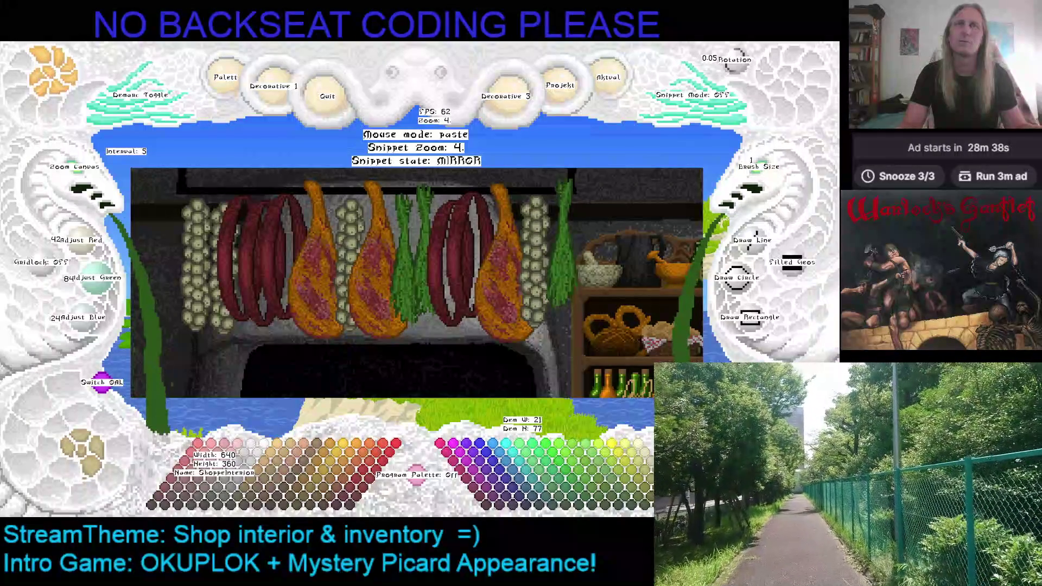
{"action": "left_click", "coordinate": [562, 228]}
{"action": "key", "text": "Escape"}
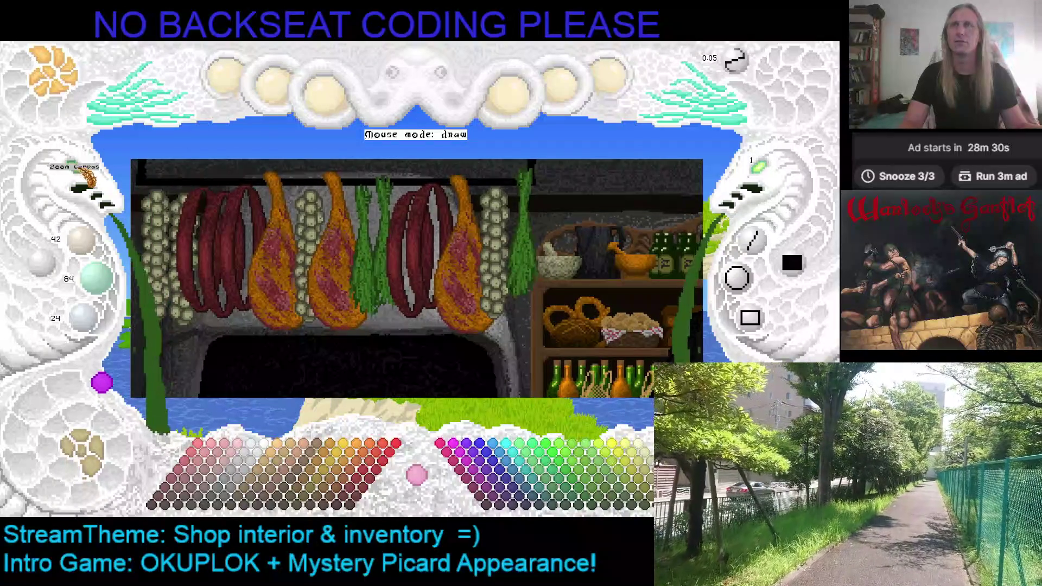
Step: Review the whole shop scene and undo the most recently placed hanging item
{"action": "left_click", "coordinate": [81, 174]}
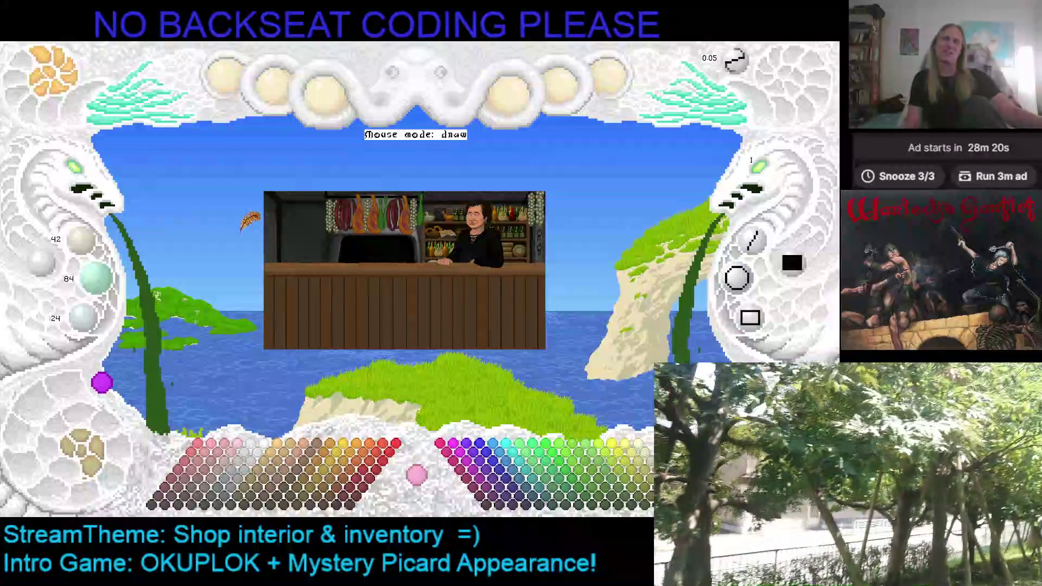
{"action": "left_click_drag", "start_coordinate": [439, 247], "coordinate": [395, 296]}
{"action": "left_click_drag", "start_coordinate": [359, 238], "coordinate": [413, 189]}
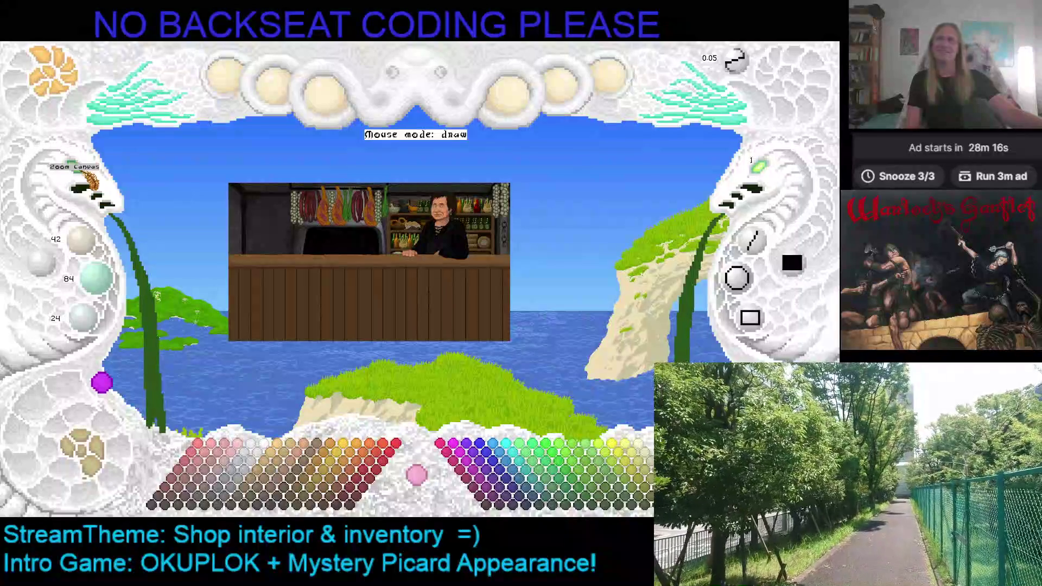
{"action": "scroll", "coordinate": [89, 180], "scroll_direction": "up", "scroll_amount": 3}
{"action": "scroll", "coordinate": [386, 286], "scroll_direction": "down", "scroll_amount": 1}
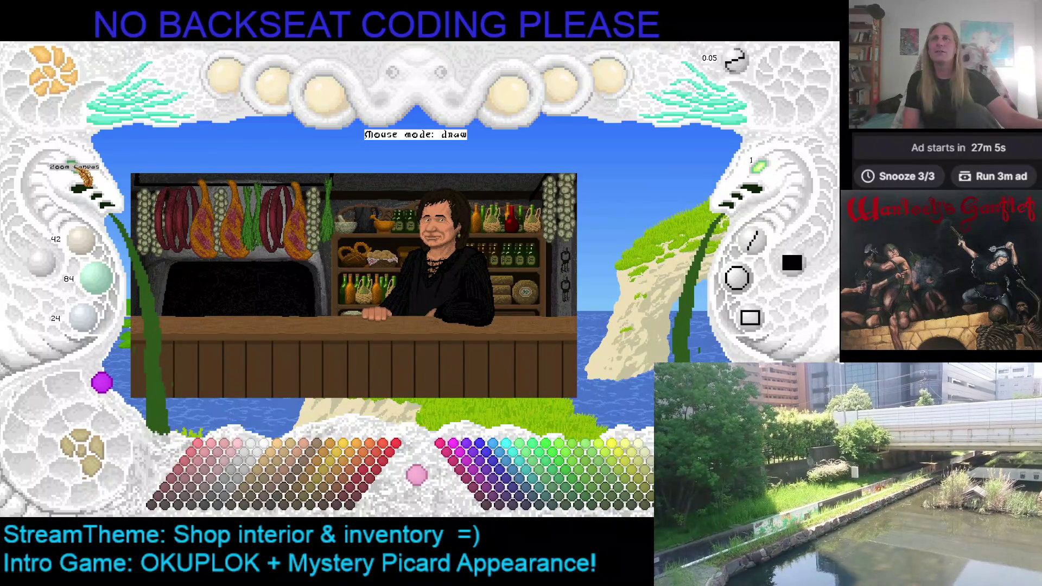
{"action": "left_click", "coordinate": [76, 169]}
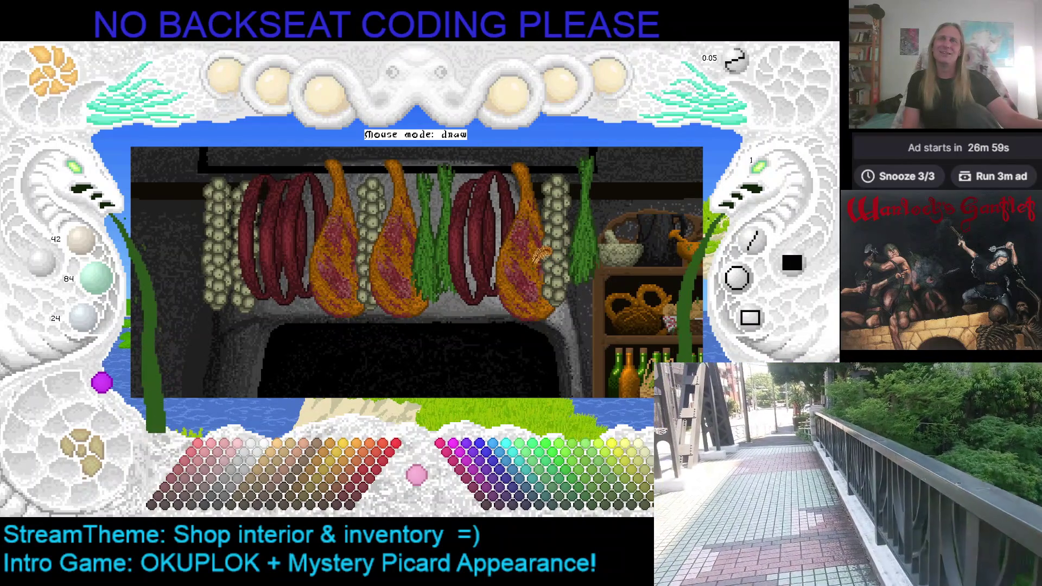
{"action": "key", "text": "ctrl+z"}
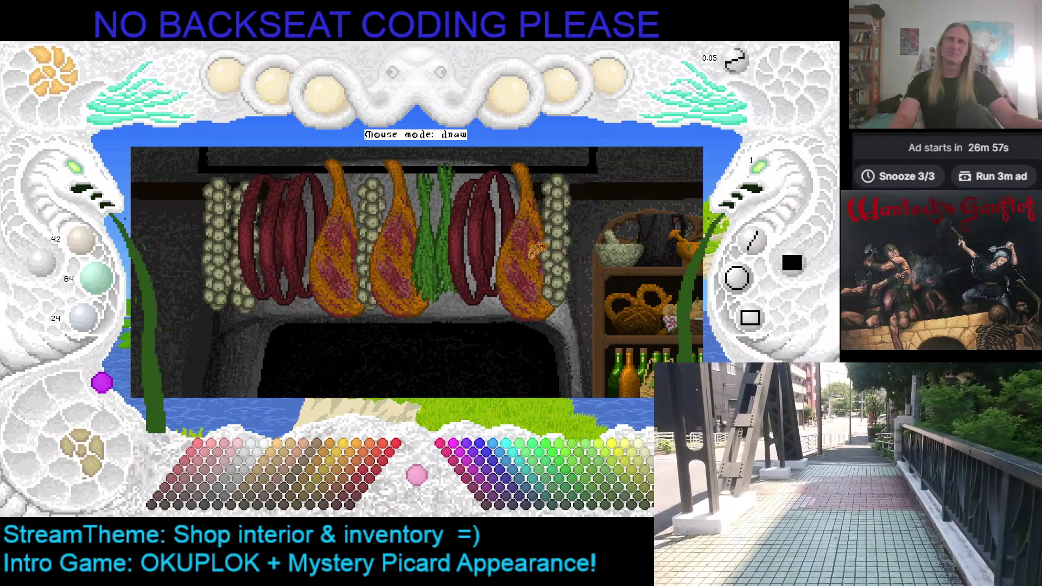
Step: Undo the sausages, hams and herbs, then stamp a herb bunch beside the garlic strings
{"action": "key", "text": "ctrl+z"}
{"action": "key", "text": "ctrl+z"}
{"action": "key", "text": "ctrl+z"}
{"action": "key", "text": "ctrl+z"}
{"action": "key", "text": "ctrl+z"}
{"action": "key", "text": "ctrl+z"}
{"action": "key", "text": "ctrl+z"}
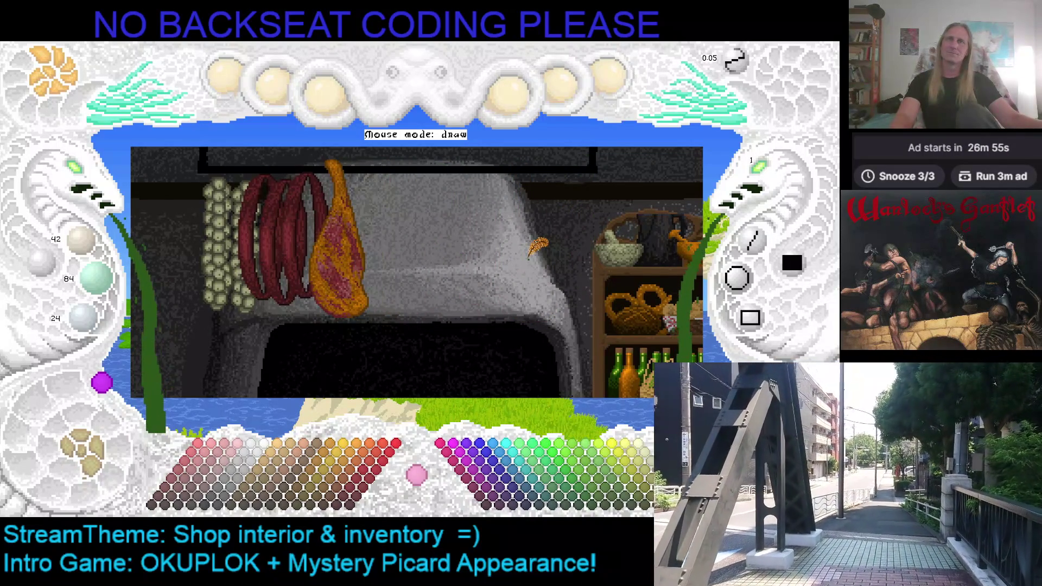
{"action": "key", "text": "ctrl+z"}
{"action": "key", "text": "ctrl+z"}
{"action": "key", "text": "ctrl+z"}
{"action": "key", "text": "ctrl+z"}
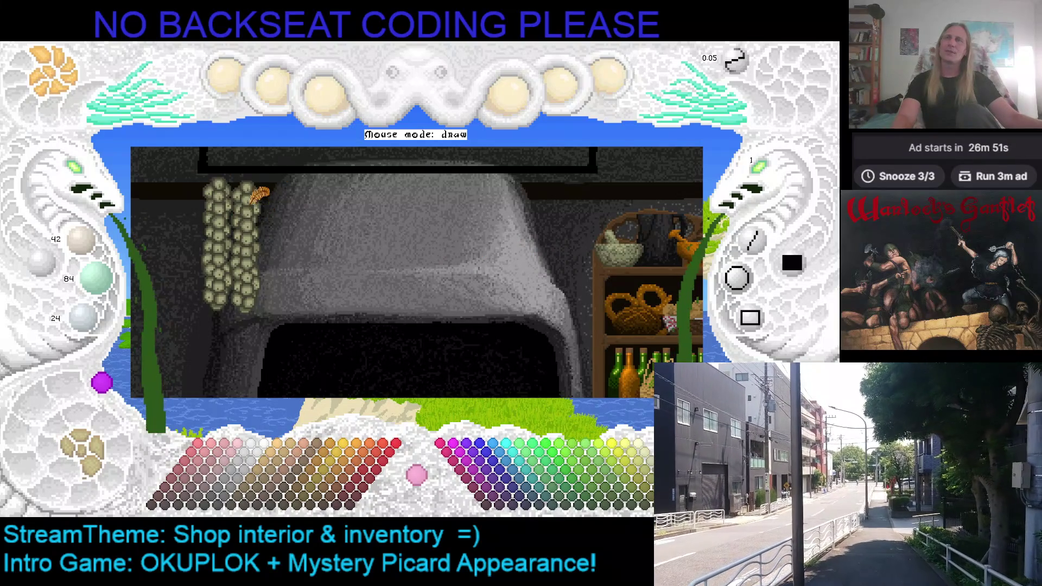
{"action": "left_click", "coordinate": [65, 58]}
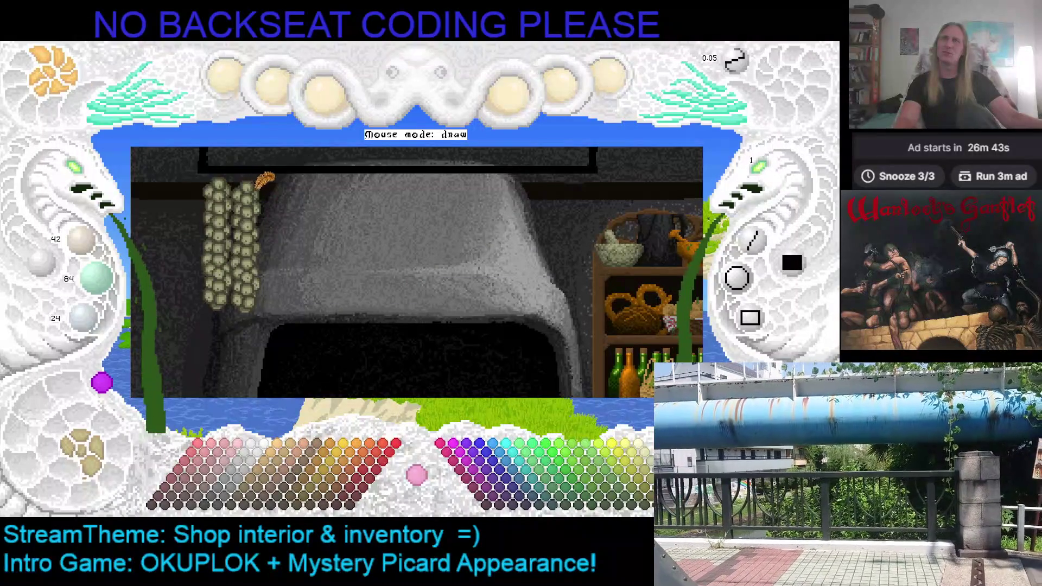
{"action": "key", "text": "ctrl+v"}
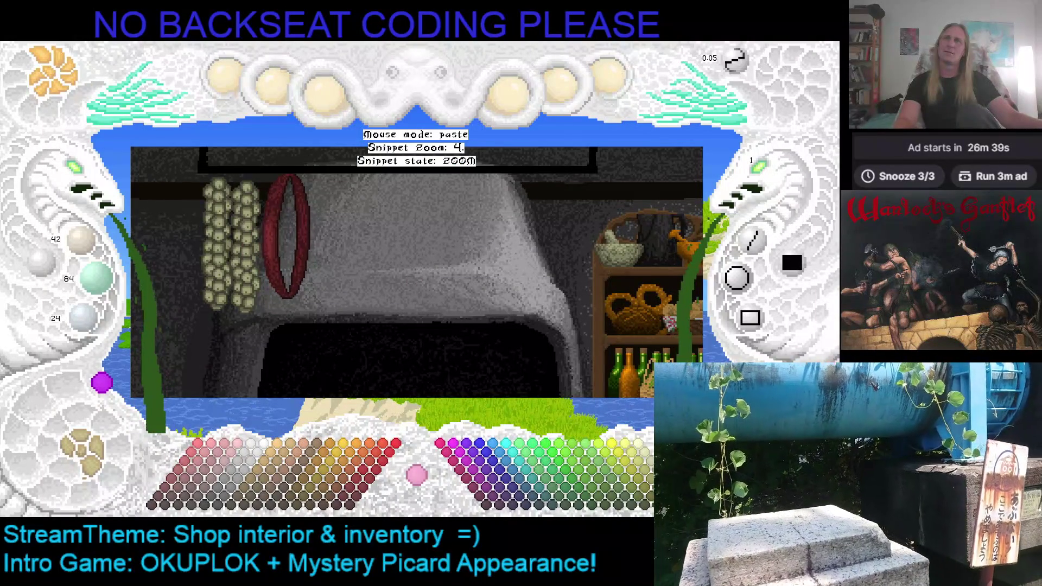
{"action": "key", "text": "Escape"}
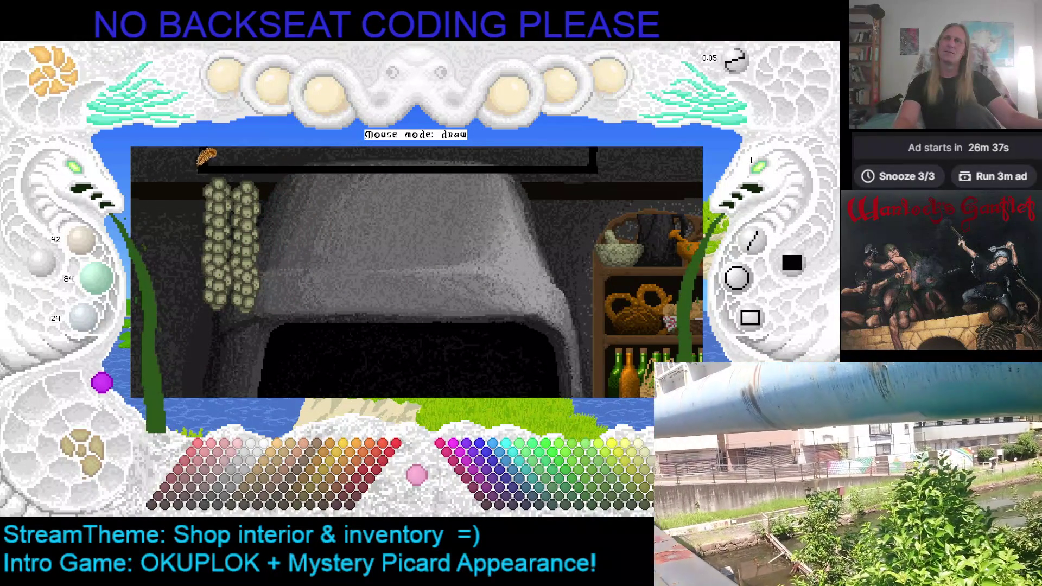
{"action": "key", "text": "ctrl+v"}
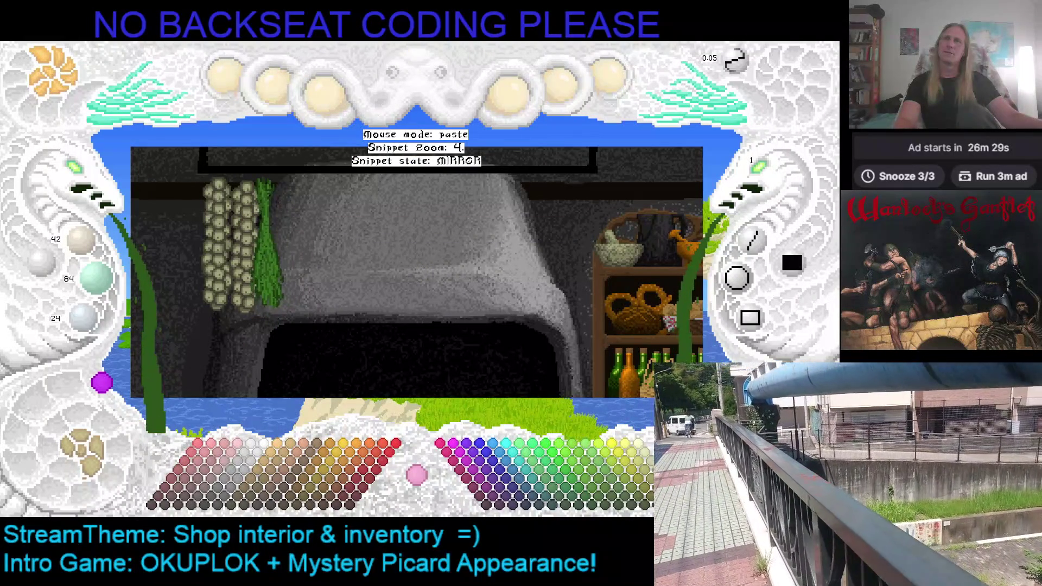
{"action": "left_click", "coordinate": [271, 244]}
{"action": "key", "text": "Escape"}
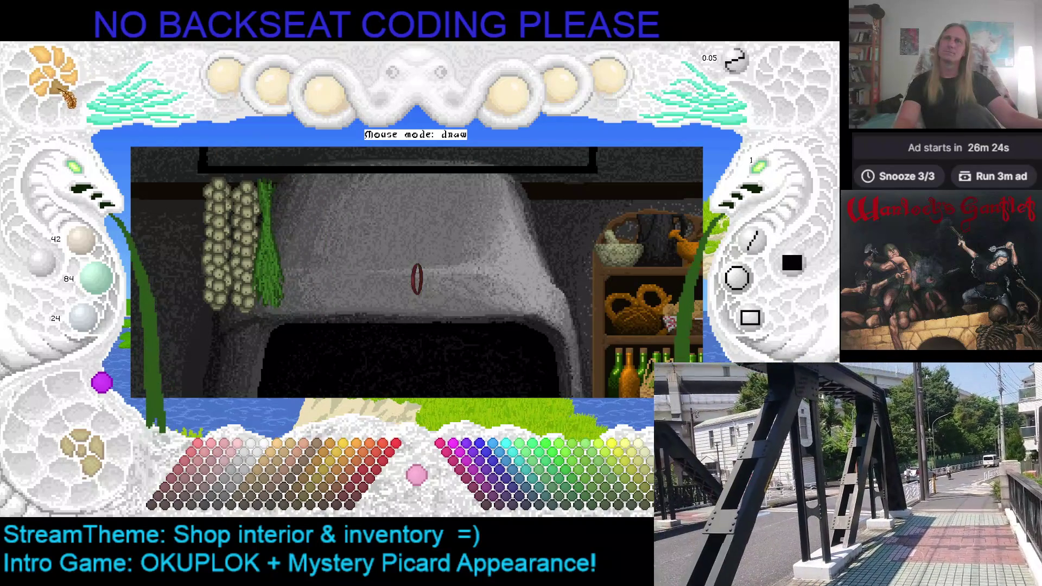
Step: Repeatedly bring up the red sausage ring snippet and cancel placing it
{"action": "left_click", "coordinate": [60, 92]}
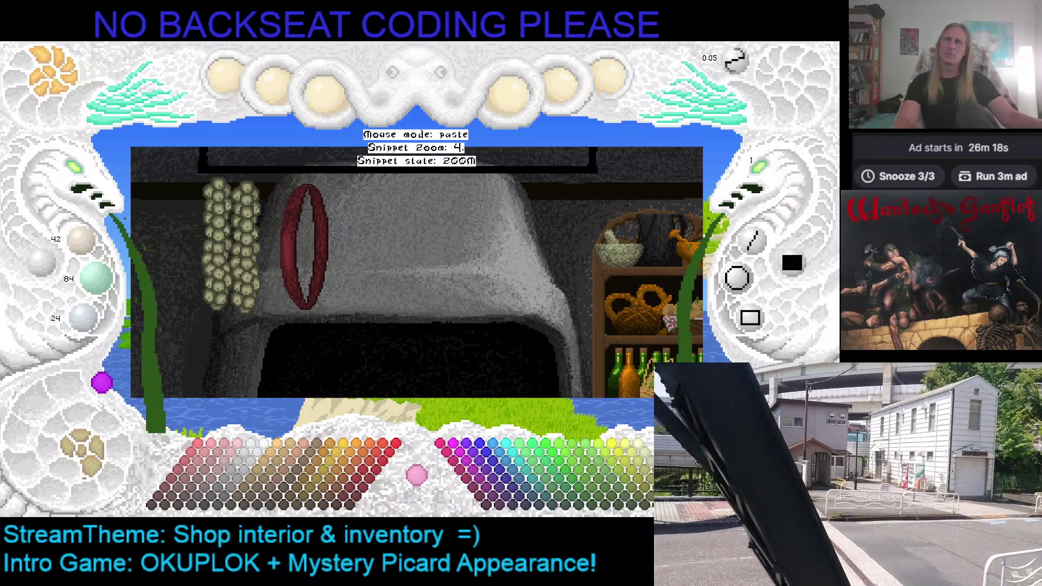
{"action": "key", "text": "Escape"}
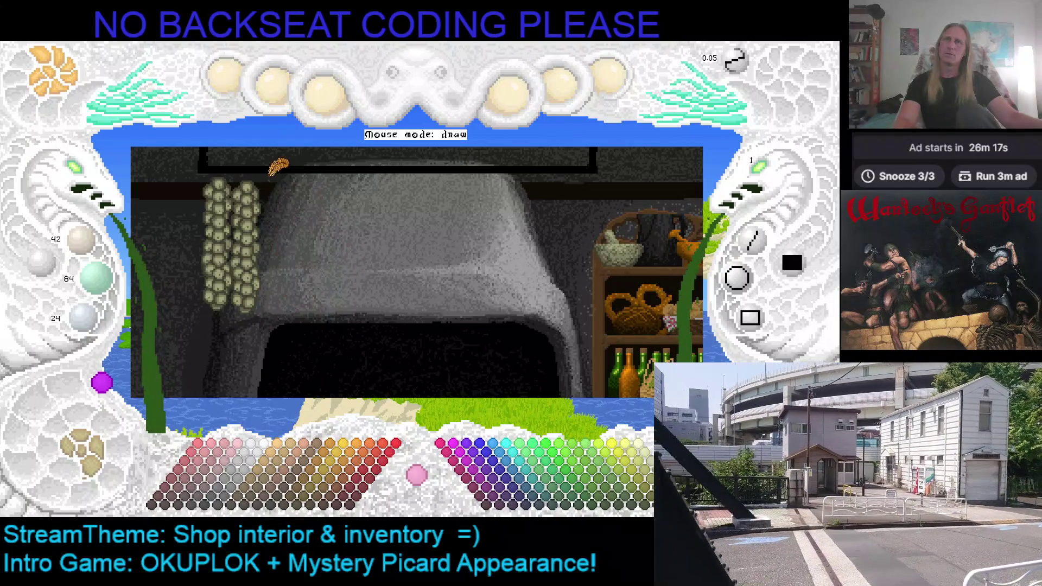
{"action": "key", "text": "ctrl+v"}
{"action": "key", "text": "Escape"}
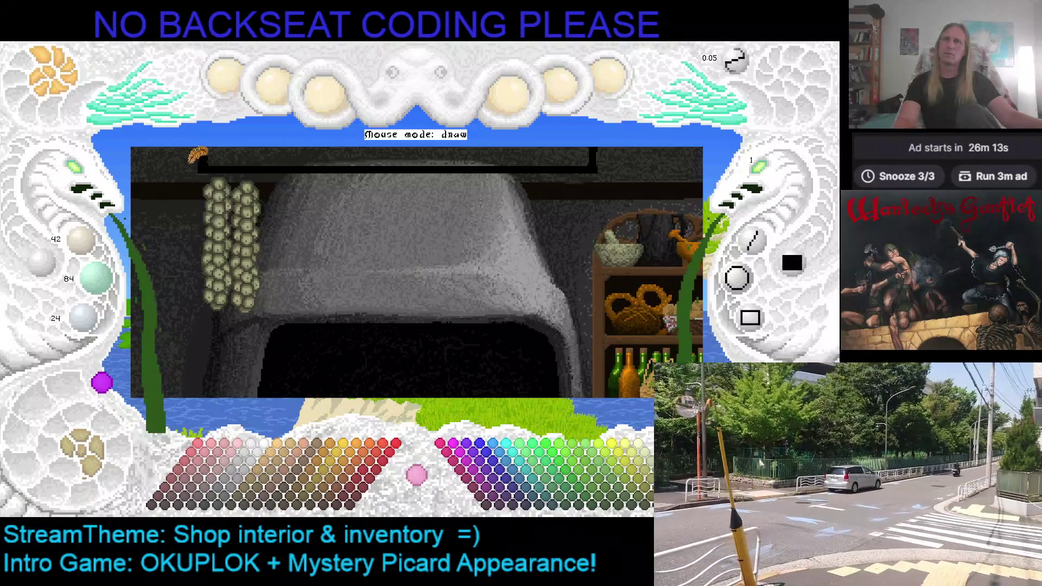
{"action": "key", "text": "ctrl+v"}
{"action": "key", "text": "Escape"}
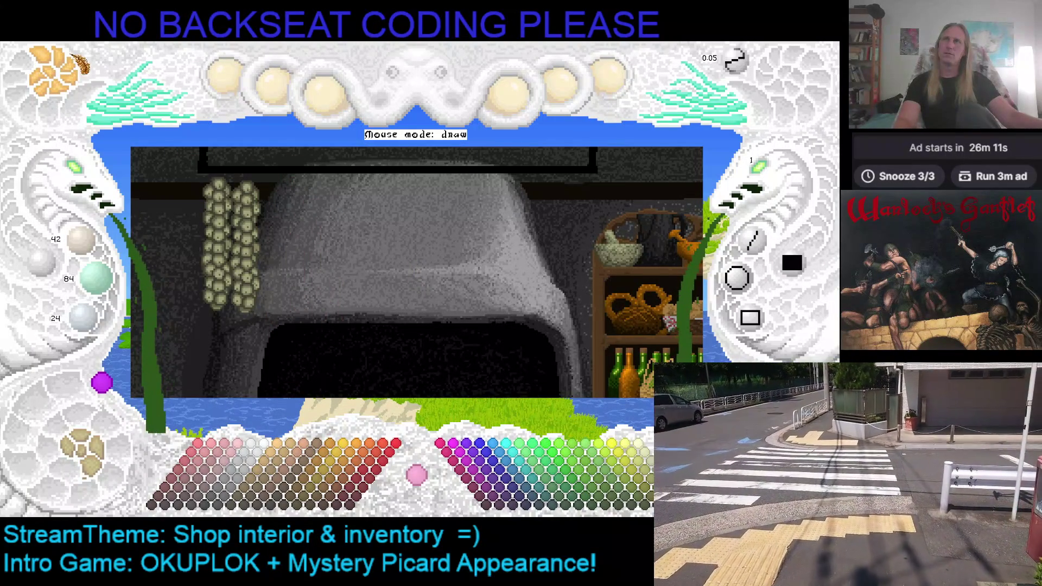
{"action": "key", "text": "ctrl+v"}
{"action": "key", "text": "Escape"}
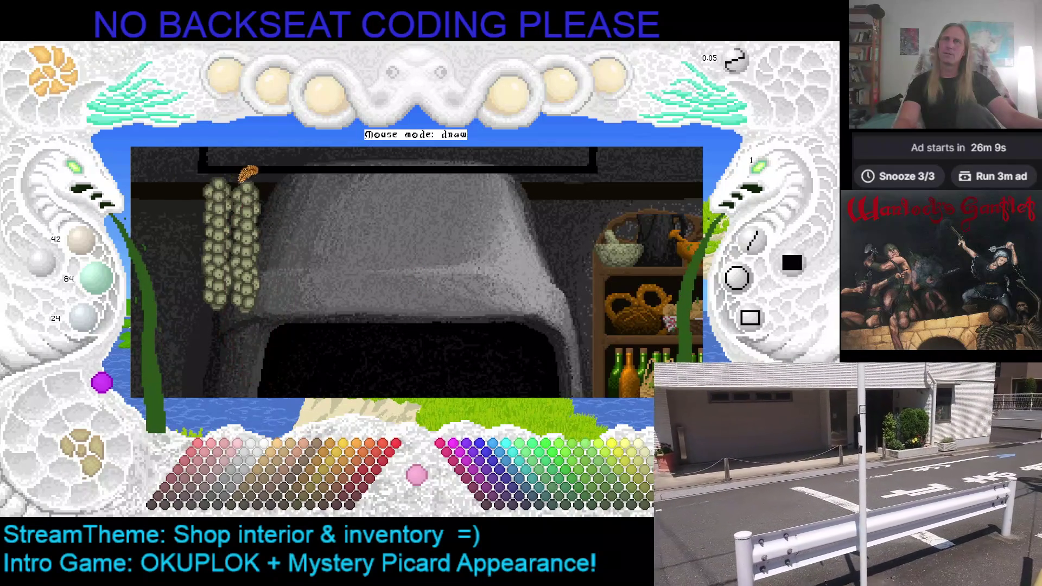
{"action": "key", "text": "ctrl+v"}
{"action": "scroll", "coordinate": [277, 285], "scroll_direction": "down", "scroll_amount": 1}
{"action": "scroll", "coordinate": [271, 269], "scroll_direction": "down", "scroll_amount": 1}
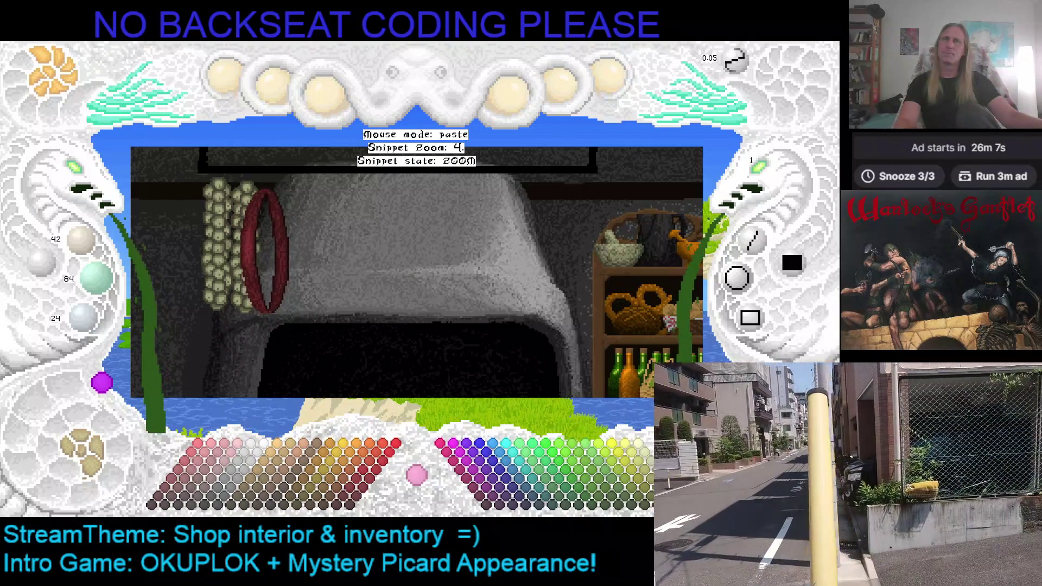
{"action": "key", "text": "Escape"}
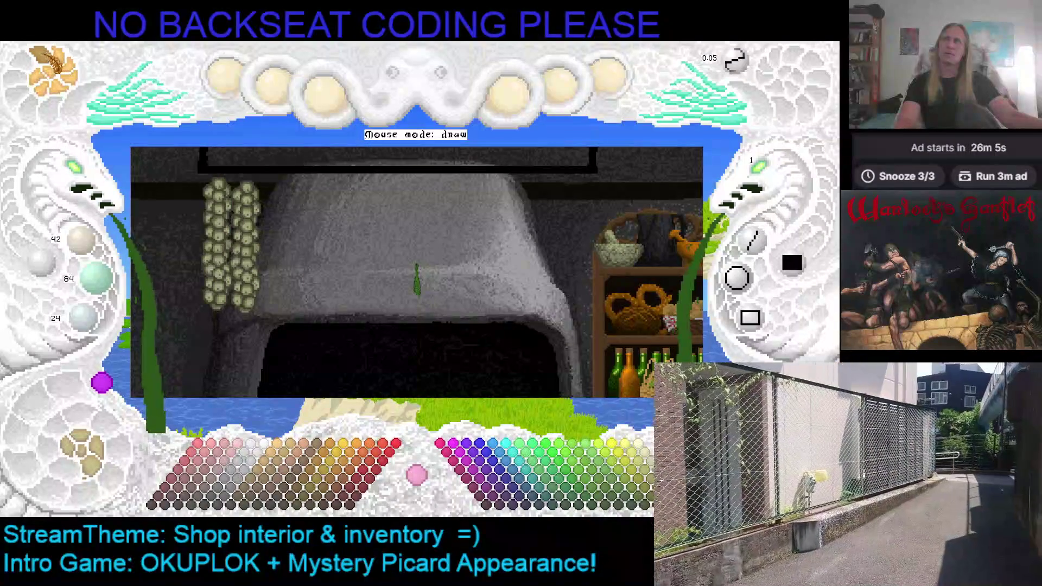
{"action": "key", "text": "ctrl+v"}
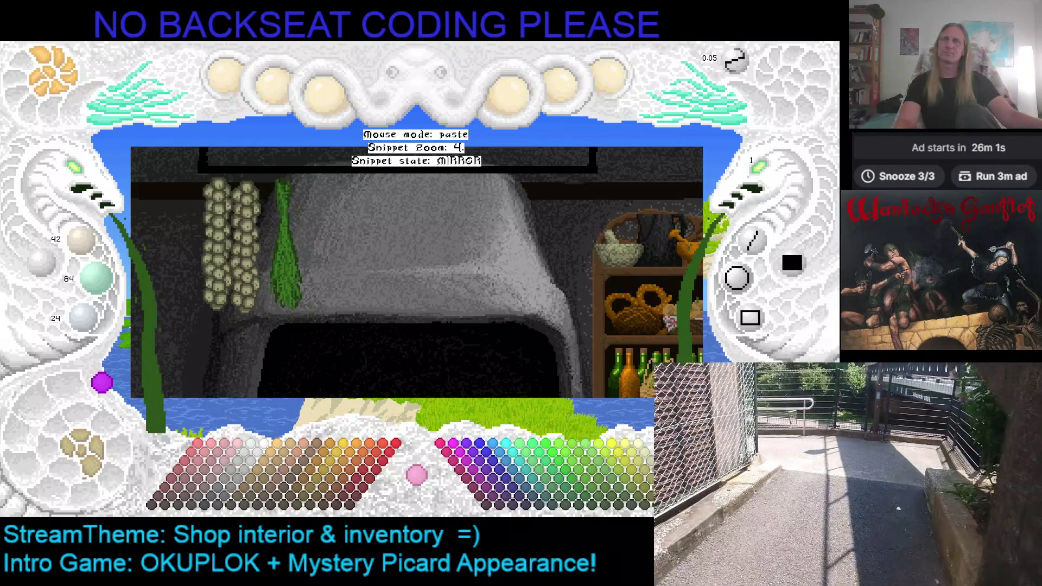
{"action": "left_click", "coordinate": [273, 243]}
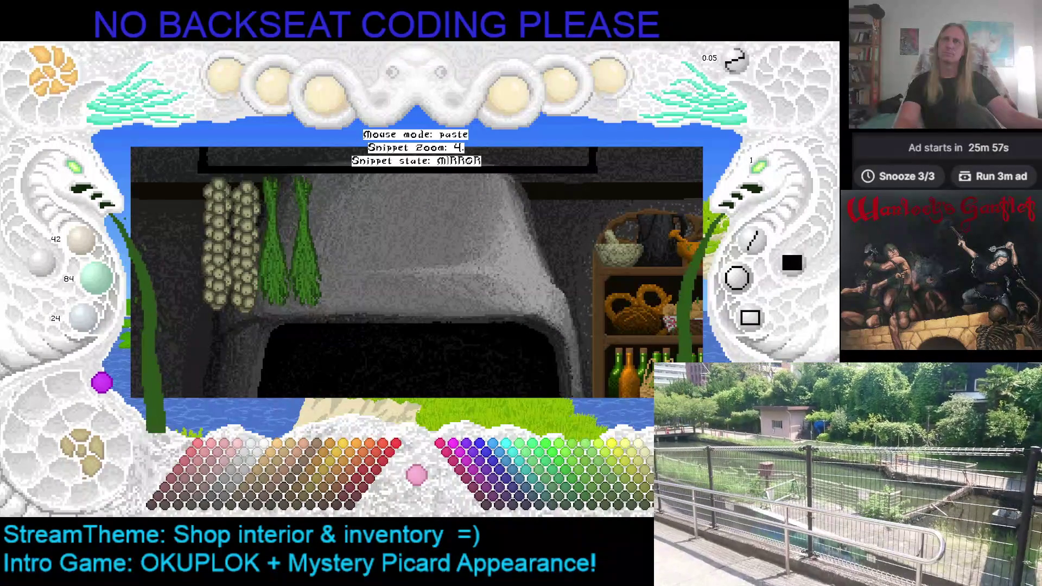
{"action": "key", "text": "Escape"}
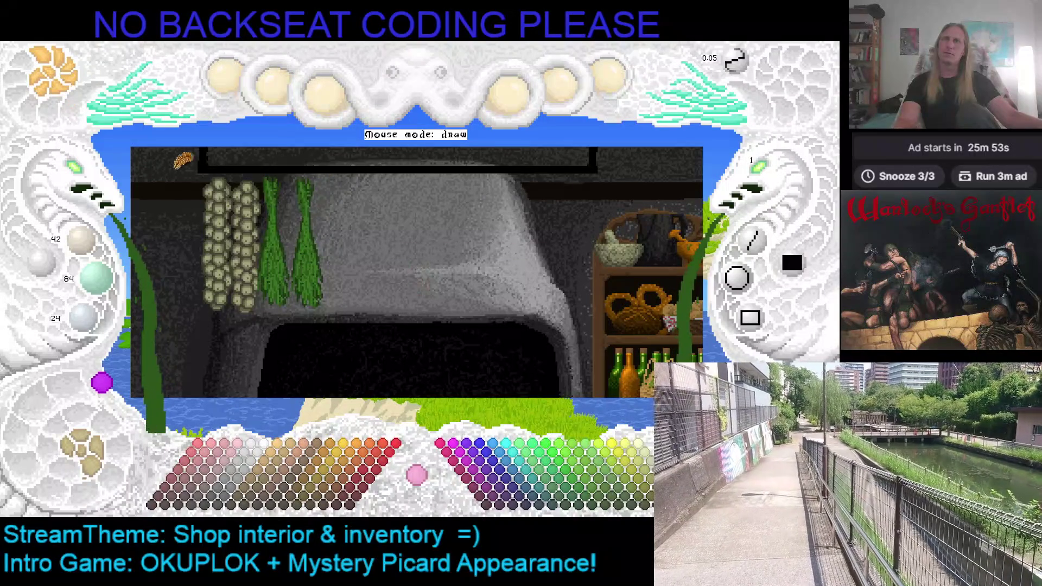
{"action": "key", "text": "v"}
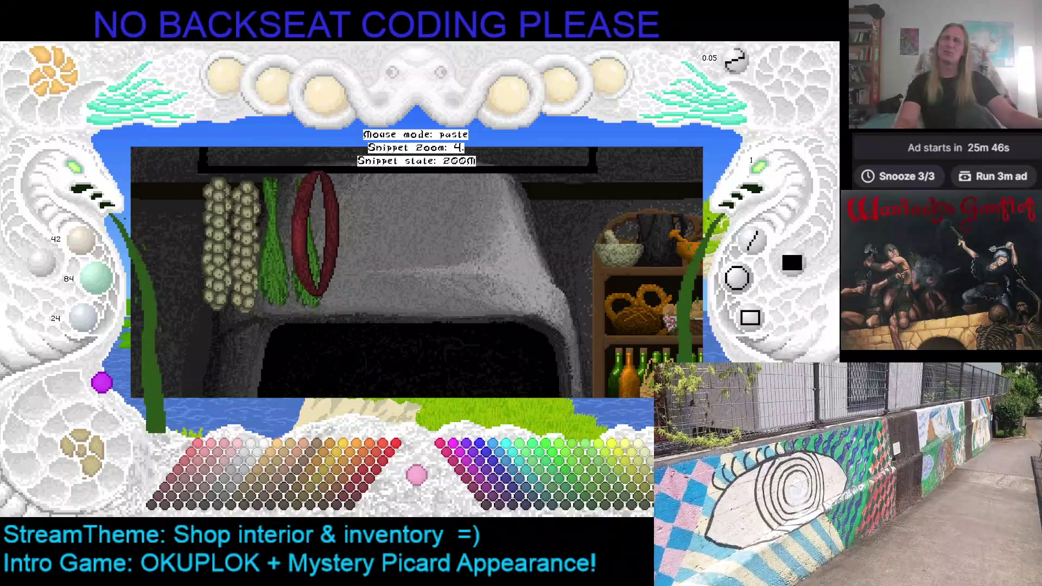
{"action": "right_click", "coordinate": [313, 175]}
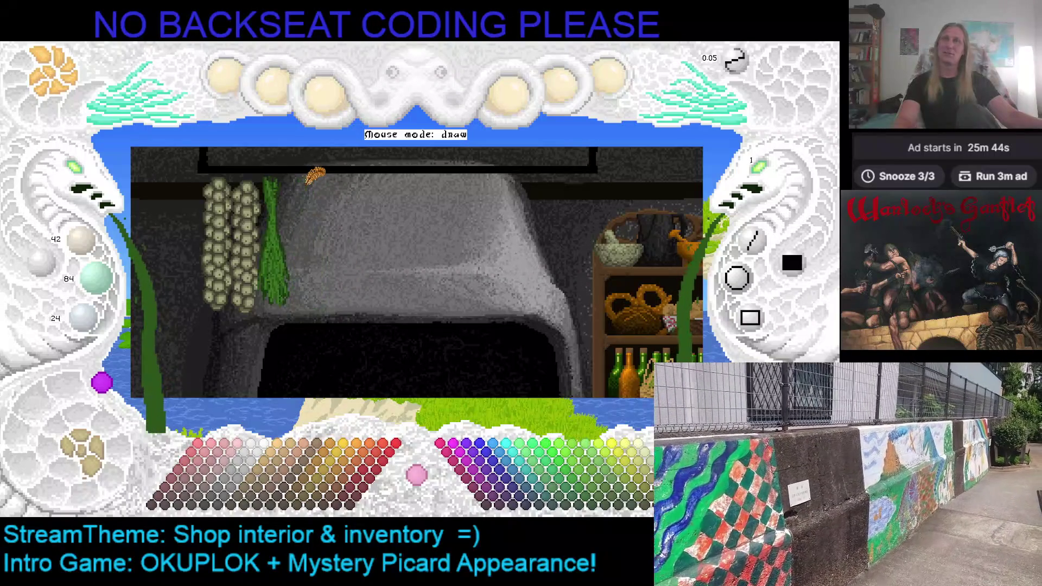
{"action": "key", "text": "ctrl+v"}
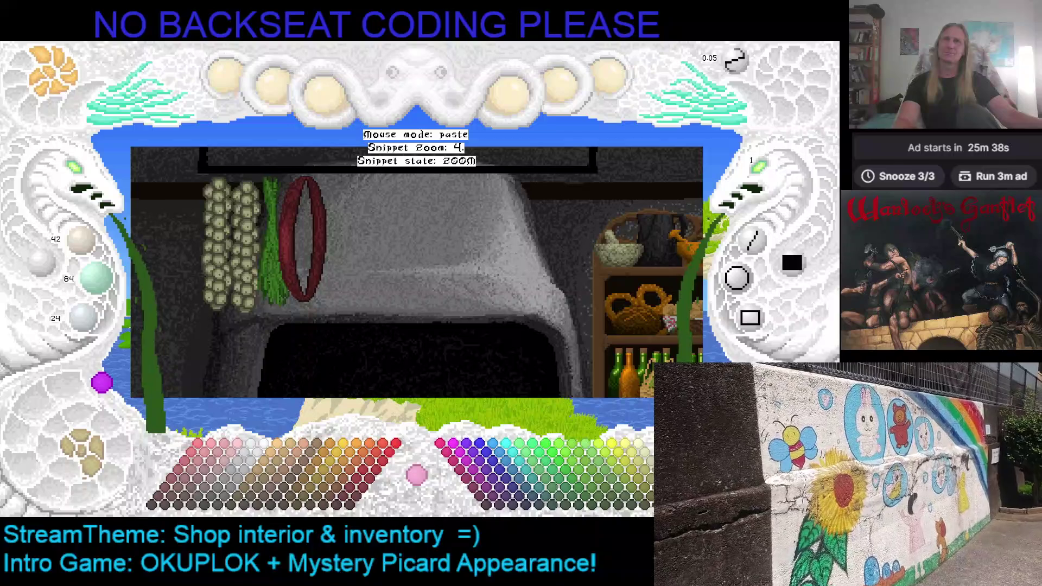
{"action": "key", "text": "s"}
{"action": "key", "text": "s"}
{"action": "key", "text": "s"}
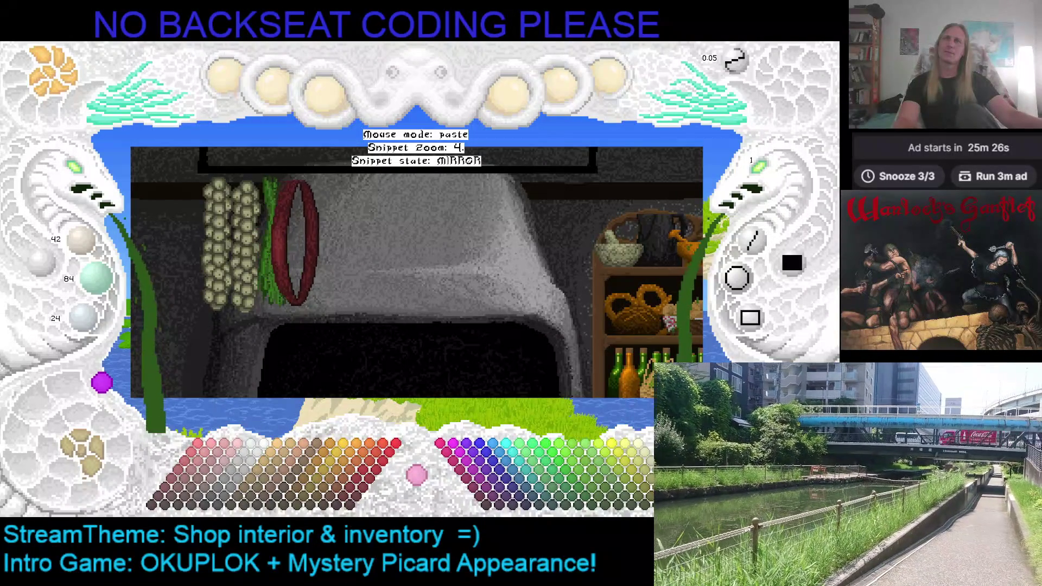
{"action": "key", "text": "Escape"}
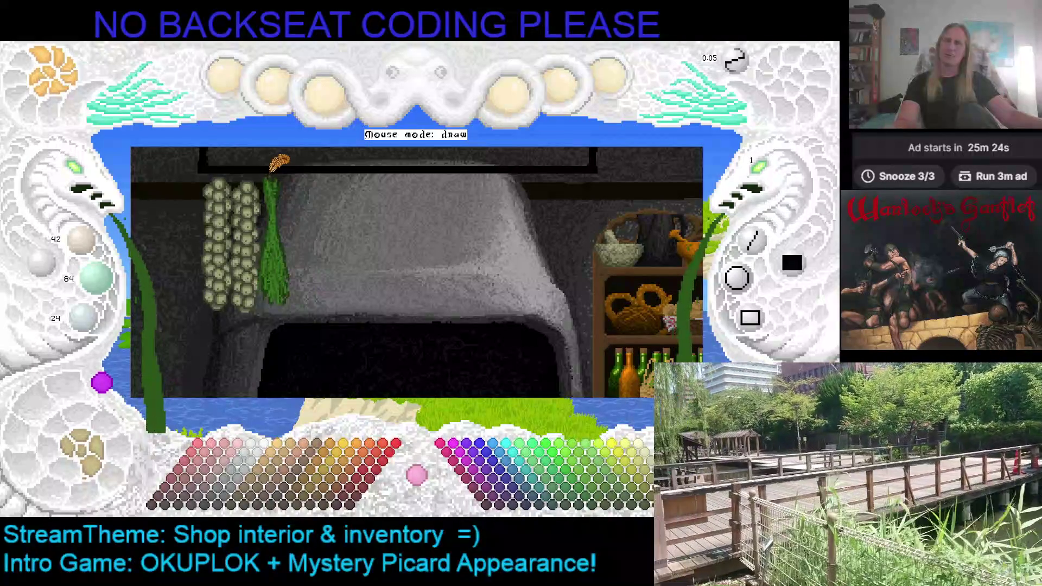
{"action": "key", "text": "ctrl+z"}
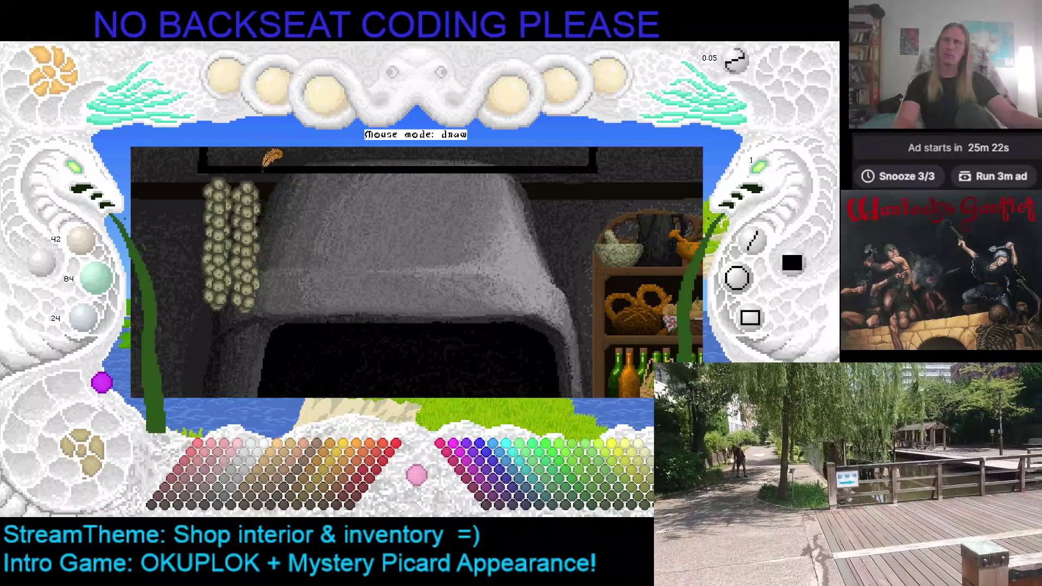
Step: Cancel the sausage ring twice, then stamp the green herb beside the garlic strings
{"action": "key", "text": "ctrl+v"}
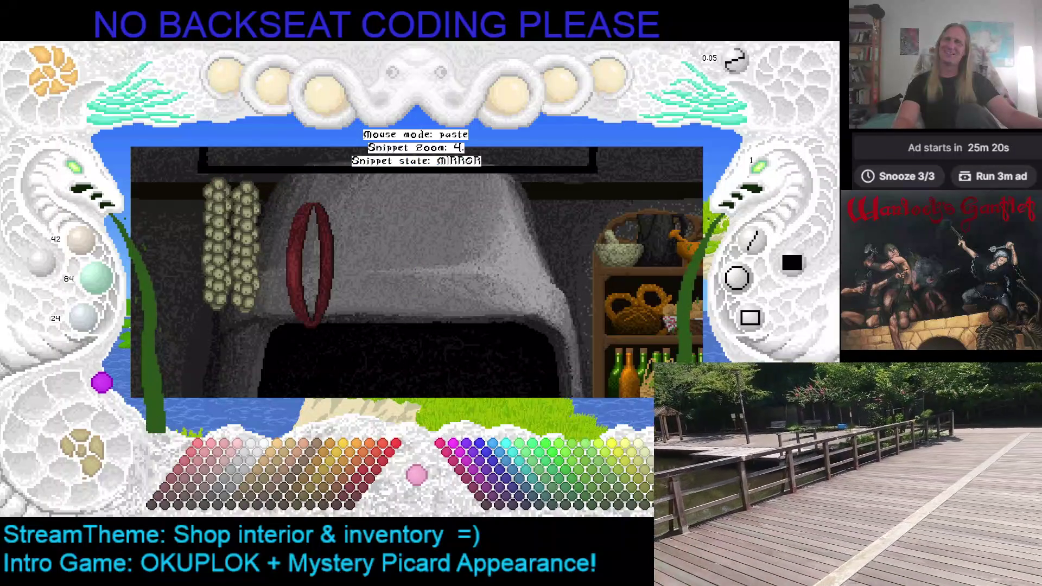
{"action": "key", "text": "Escape"}
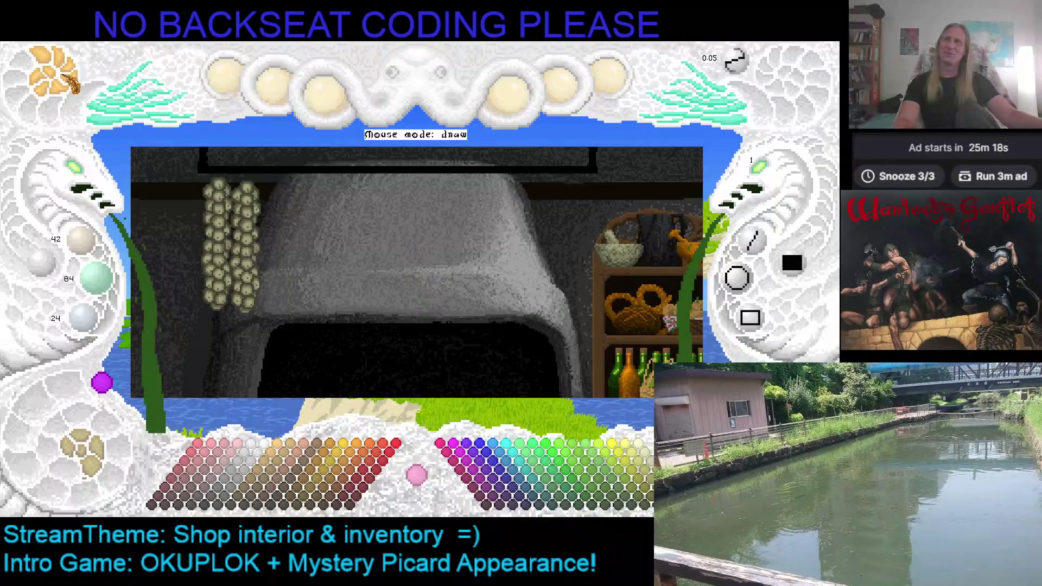
{"action": "key", "text": "ctrl+v"}
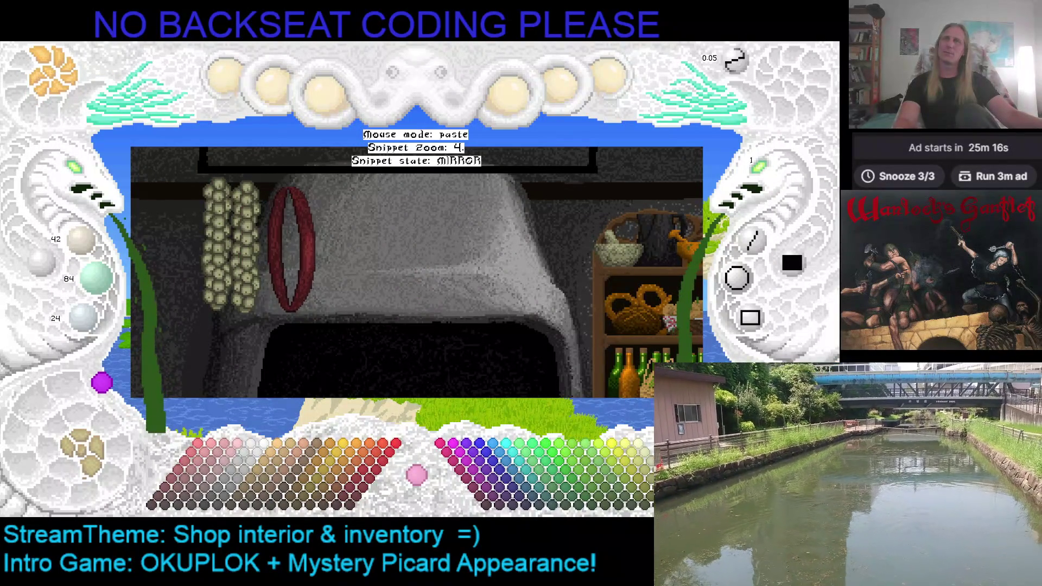
{"action": "key", "text": "Escape"}
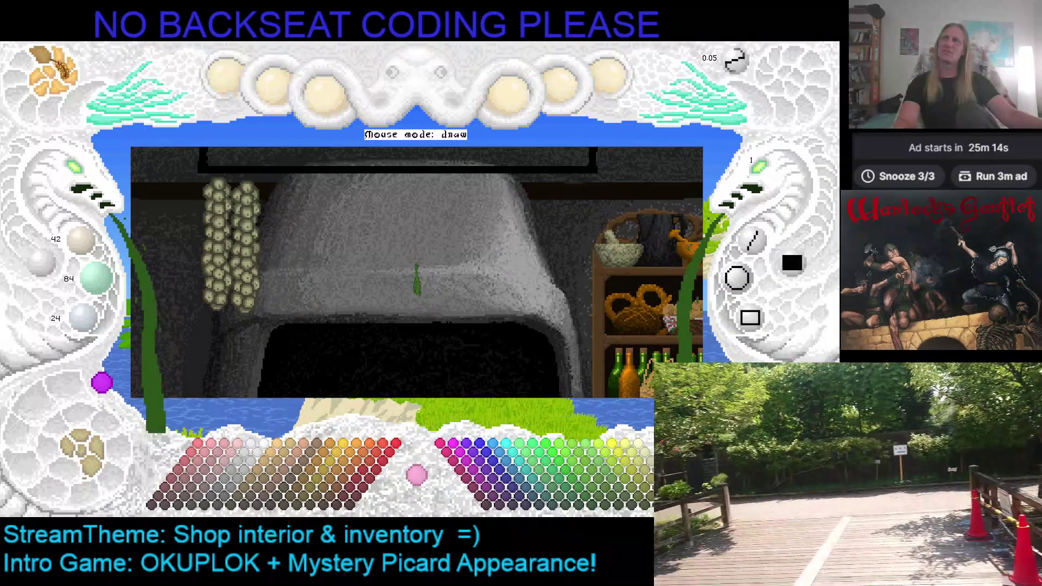
{"action": "key", "text": "ctrl+v"}
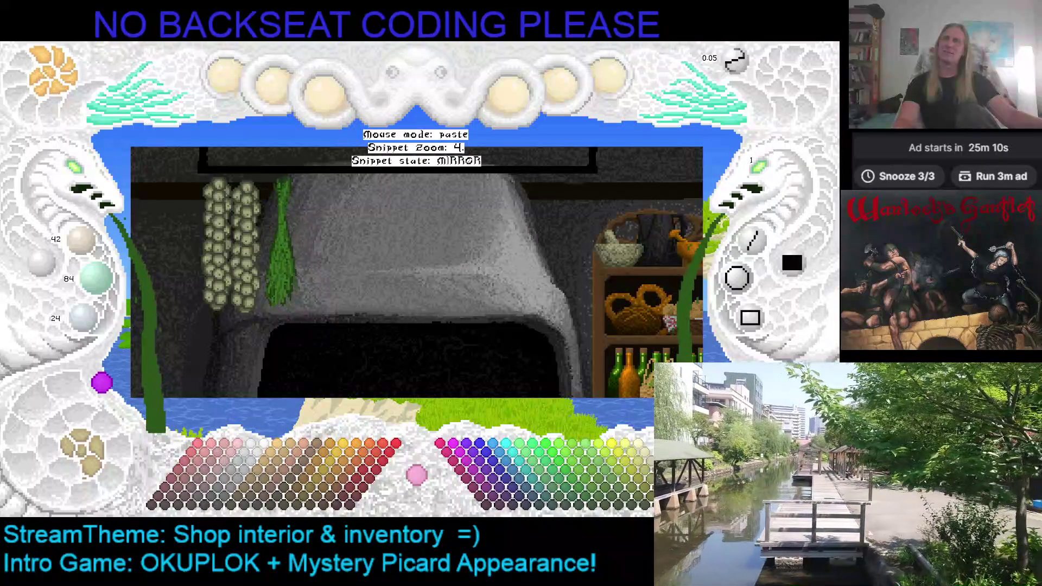
{"action": "left_click", "coordinate": [279, 245]}
{"action": "key", "text": "Escape"}
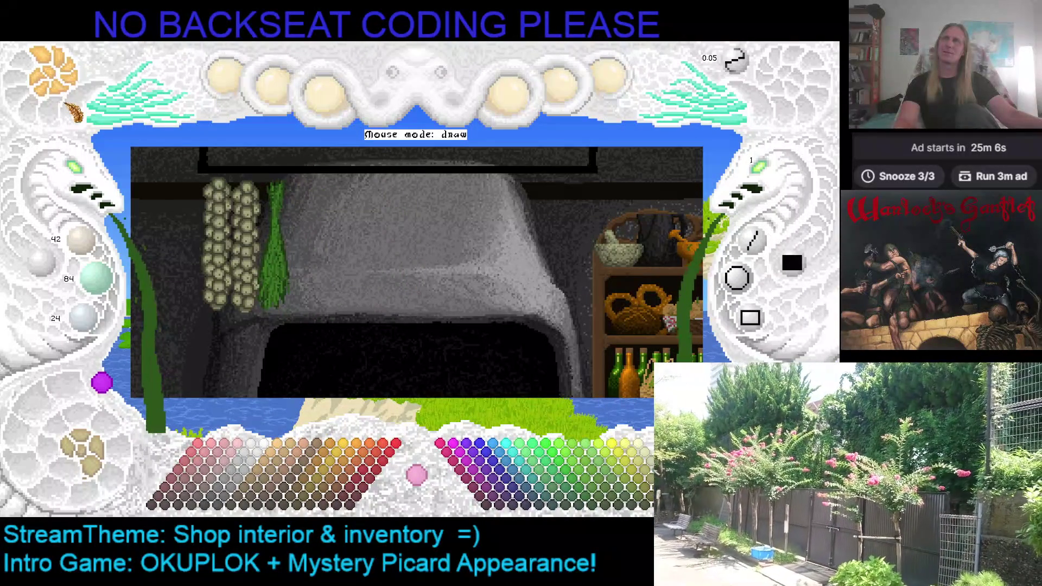
Step: Cycle the red ring snippet's orientation back to mirrored placement and cancel
{"action": "key", "text": "ctrl+v"}
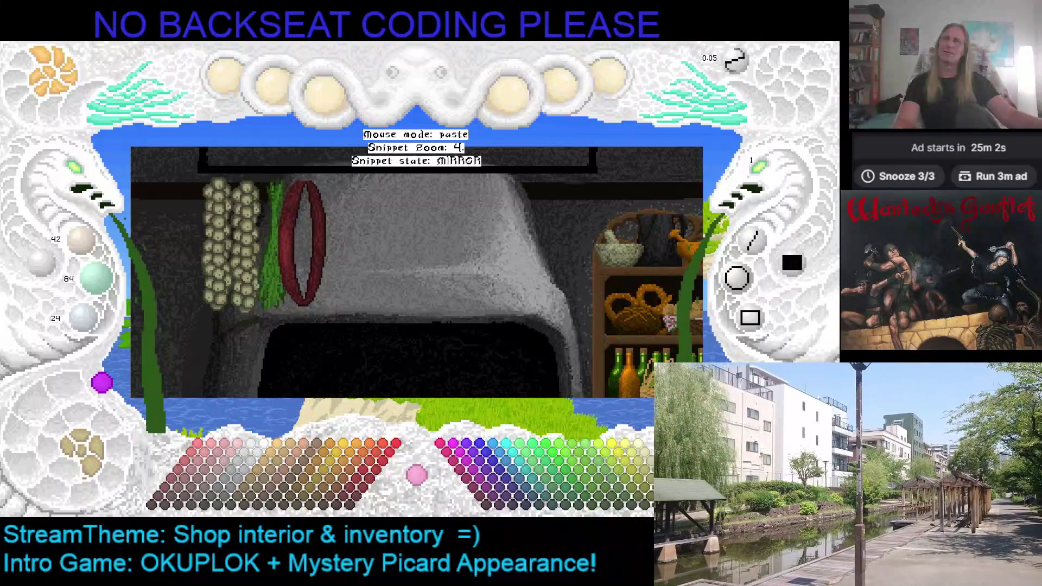
{"action": "key", "text": "Tab"}
{"action": "key", "text": "Tab"}
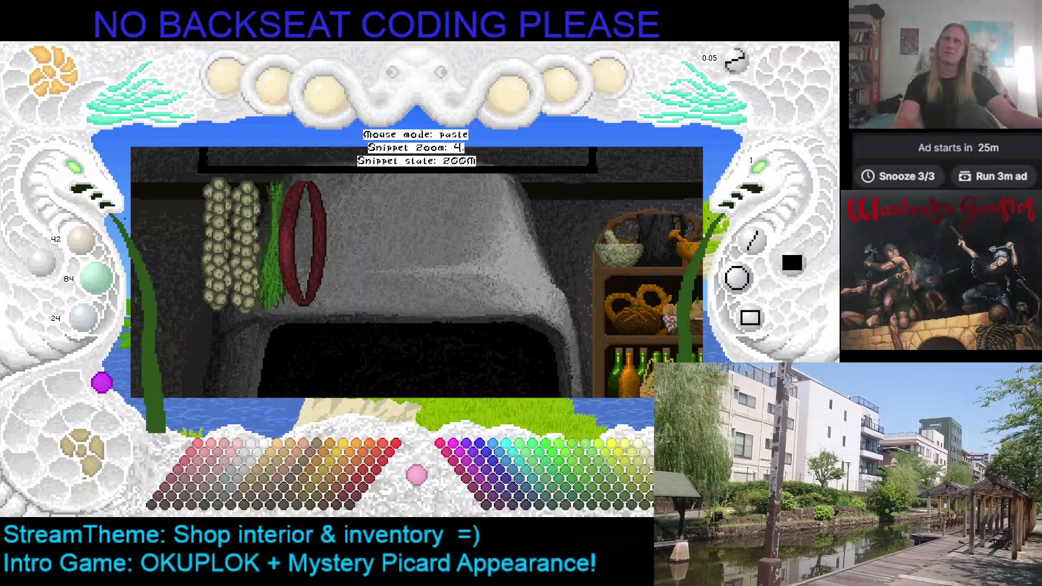
{"action": "key", "text": "Tab"}
{"action": "key", "text": "Tab"}
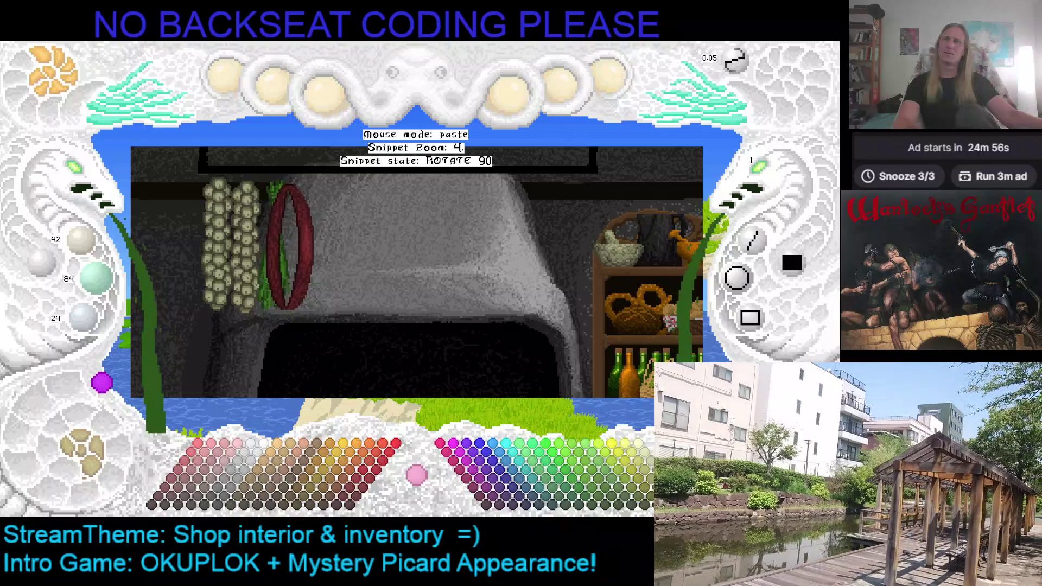
{"action": "key", "text": "Tab"}
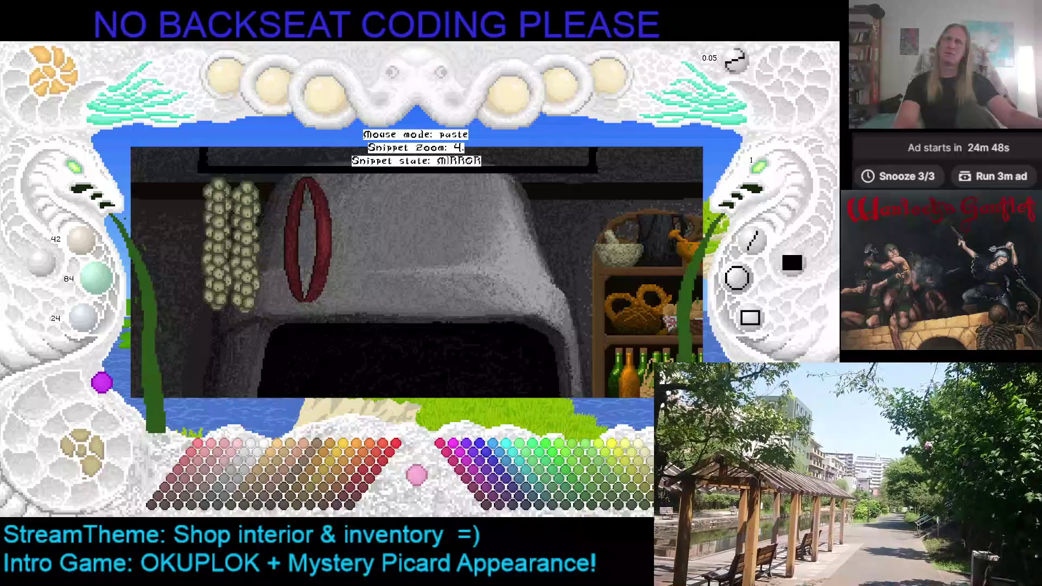
{"action": "key", "text": "Escape"}
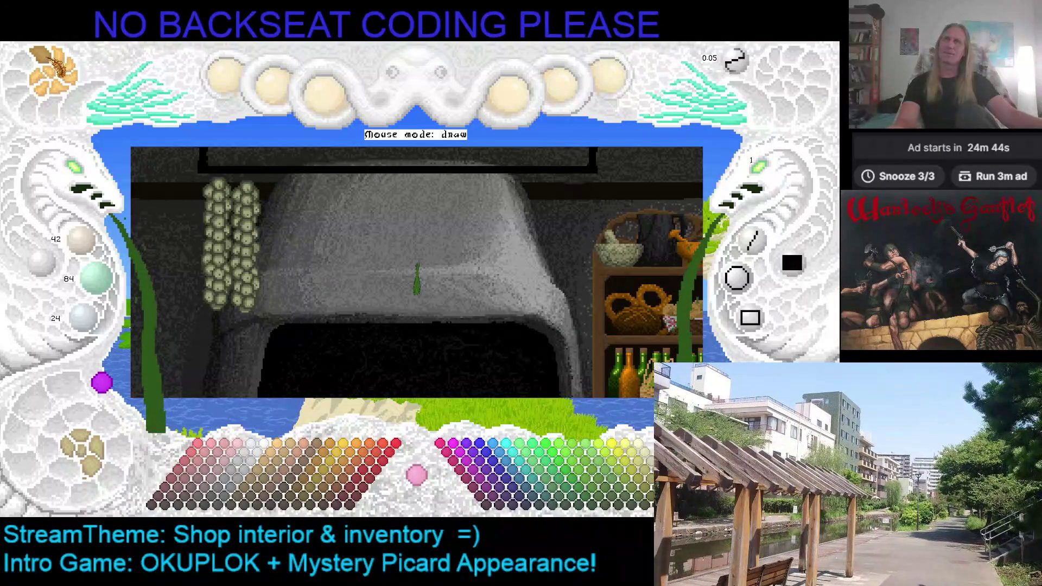
Step: Stamp another green herb bunch and reload the red ring snippet for pasting
{"action": "key", "text": "ctrl+v"}
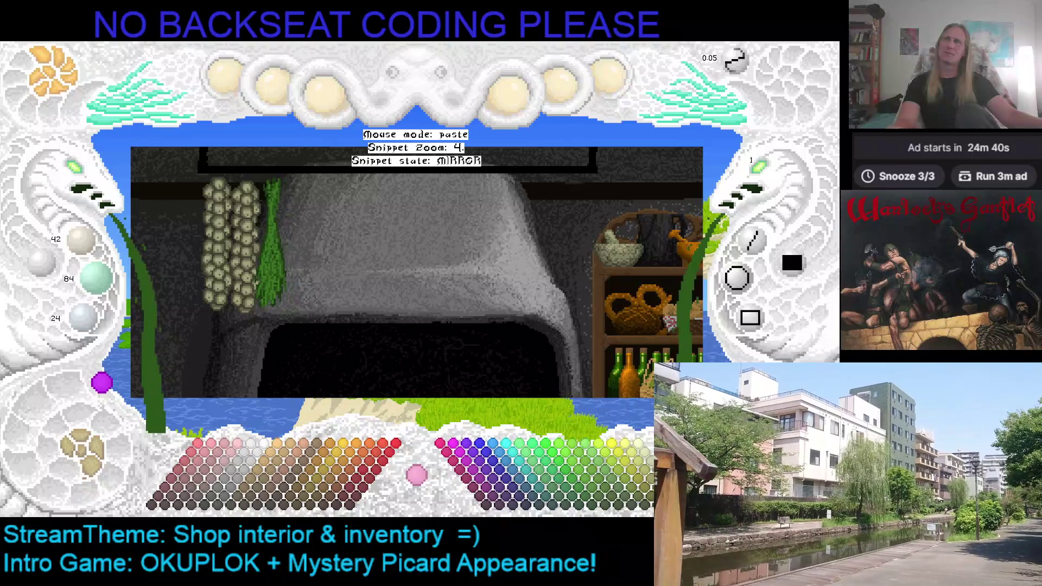
{"action": "left_click", "coordinate": [271, 244]}
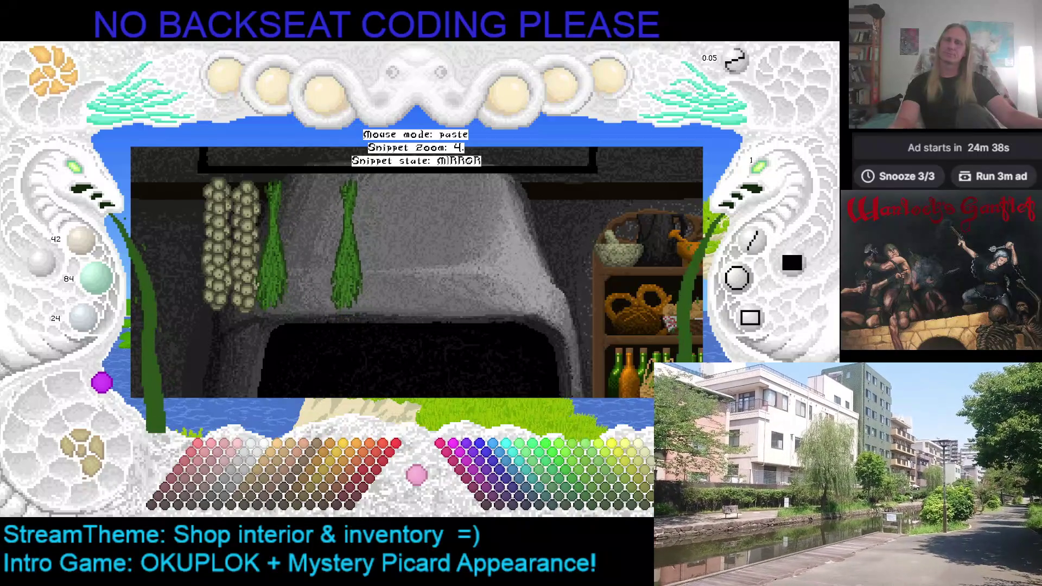
{"action": "key", "text": "Escape"}
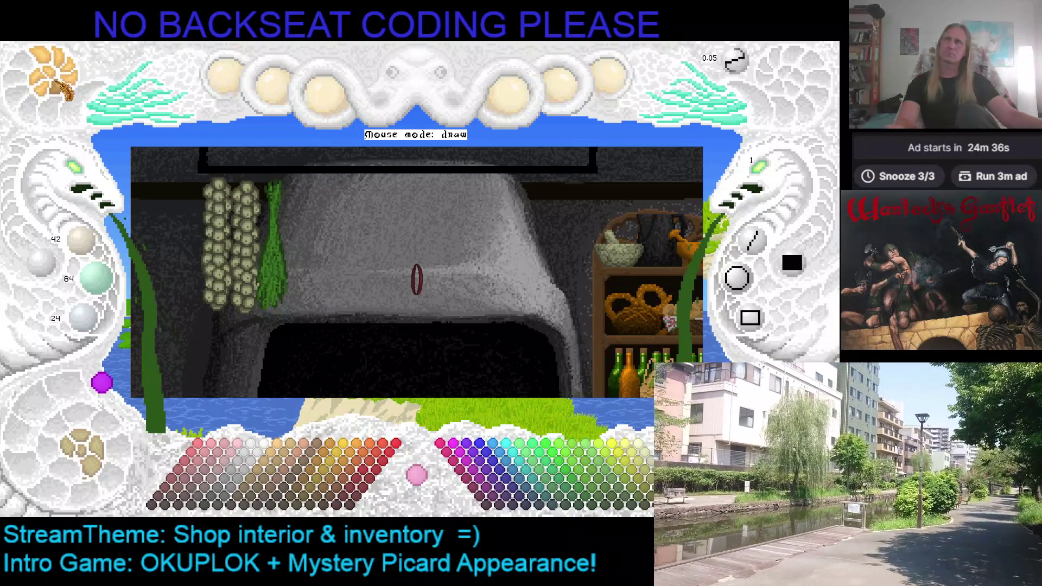
{"action": "key", "text": "v"}
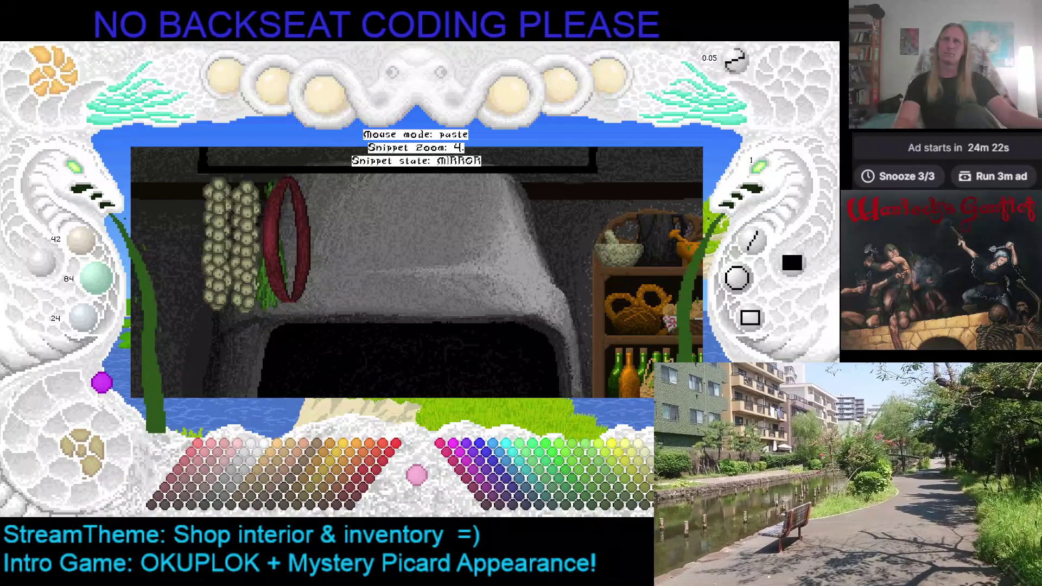
{"action": "left_click", "coordinate": [288, 240]}
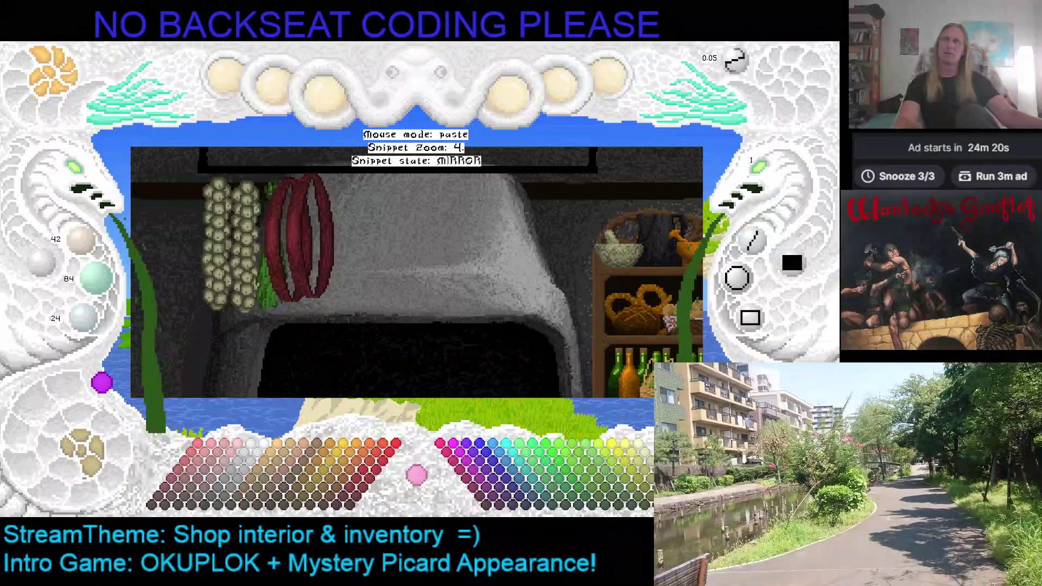
{"action": "left_click", "coordinate": [321, 240]}
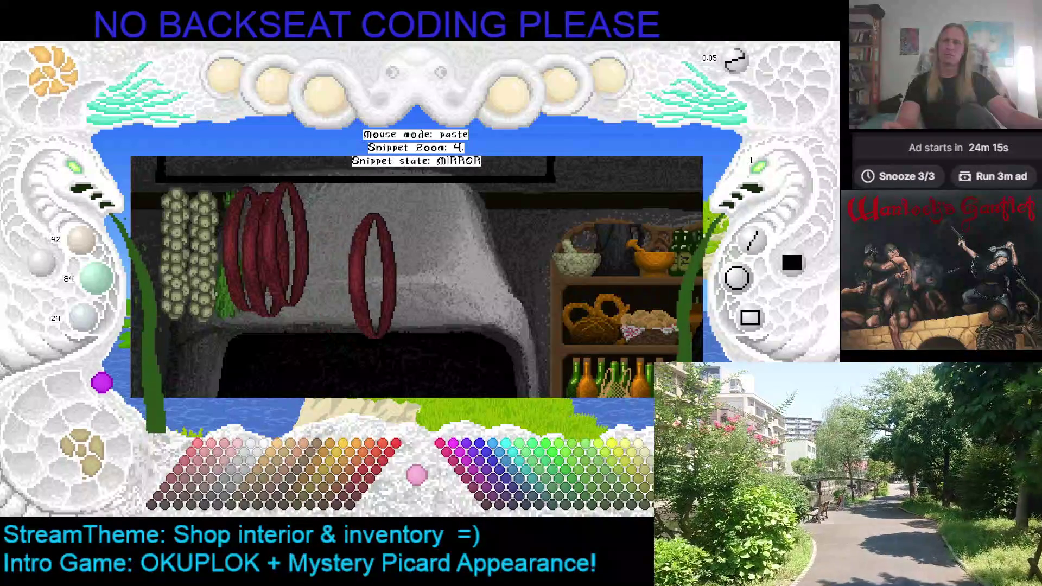
{"action": "key", "text": "Escape"}
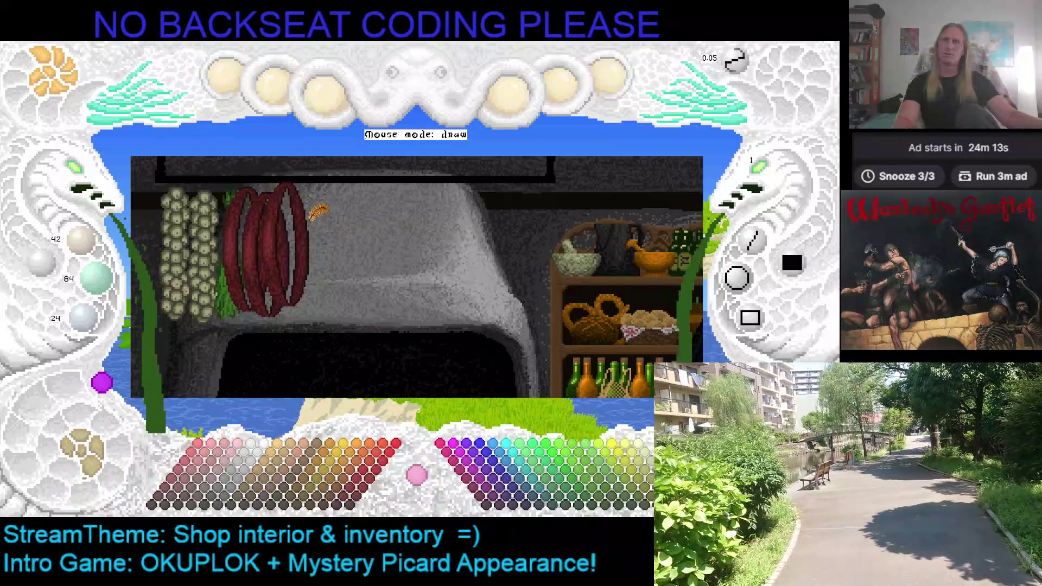
{"action": "key", "text": "ctrl+z"}
{"action": "key", "text": "ctrl+z"}
{"action": "key", "text": "ctrl+z"}
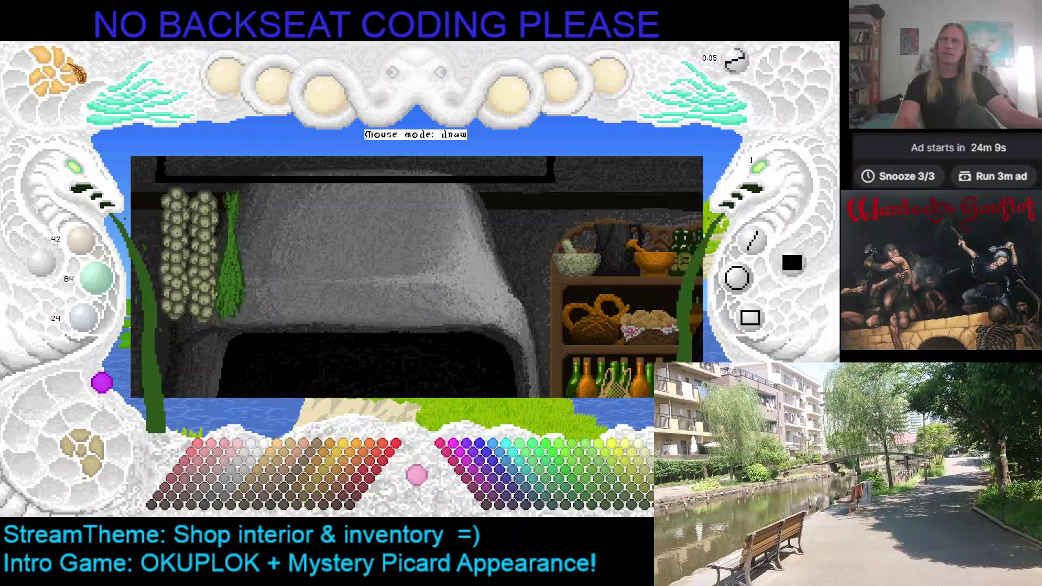
{"action": "key", "text": "ctrl+y"}
{"action": "key", "text": "ctrl+z"}
{"action": "key", "text": "ctrl+y"}
{"action": "key", "text": "ctrl+z"}
{"action": "left_click_drag", "start_coordinate": [409, 259], "coordinate": [425, 300]}
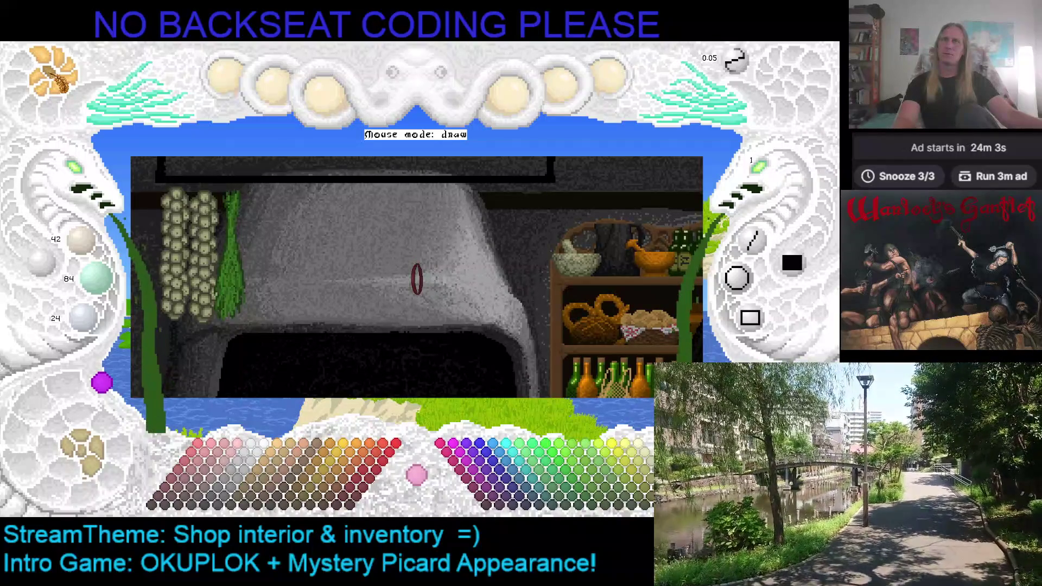
{"action": "key", "text": "ctrl+z"}
{"action": "key", "text": "ctrl+y"}
{"action": "key", "text": "ctrl+z"}
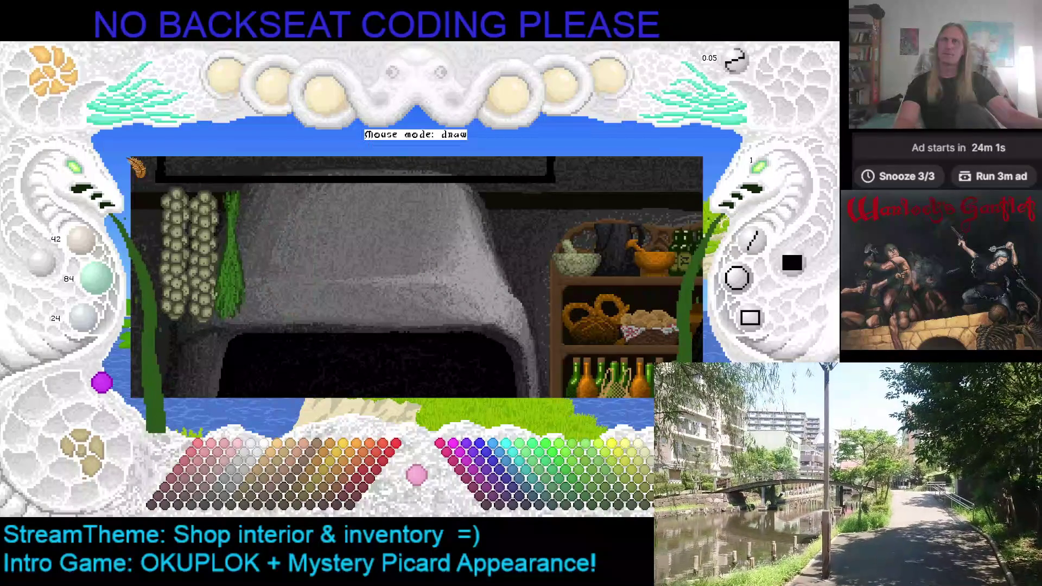
{"action": "key", "text": "ctrl+y"}
{"action": "key", "text": "ctrl+x"}
{"action": "key", "text": "ctrl+v"}
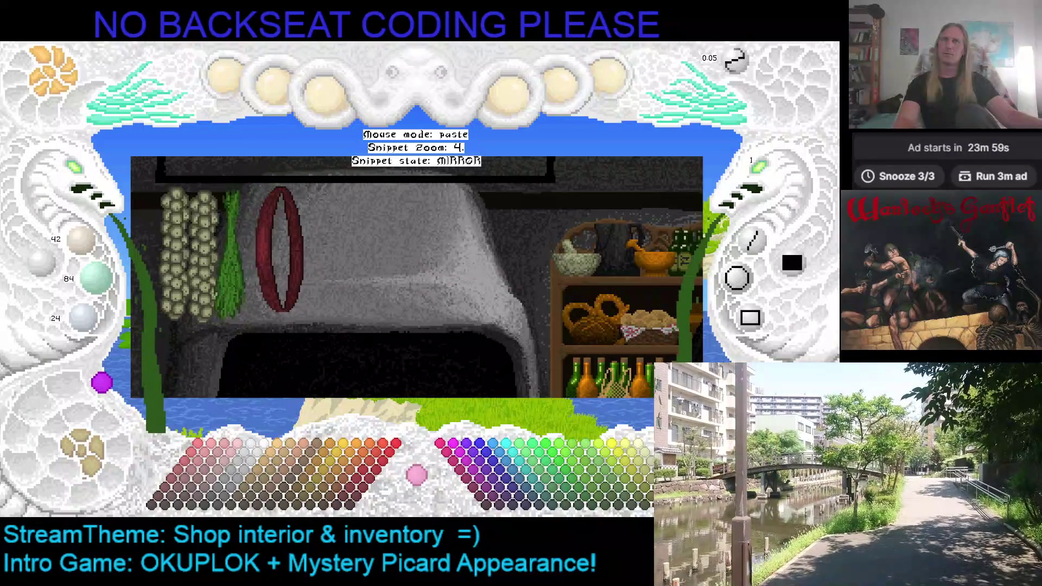
{"action": "key", "text": "z"}
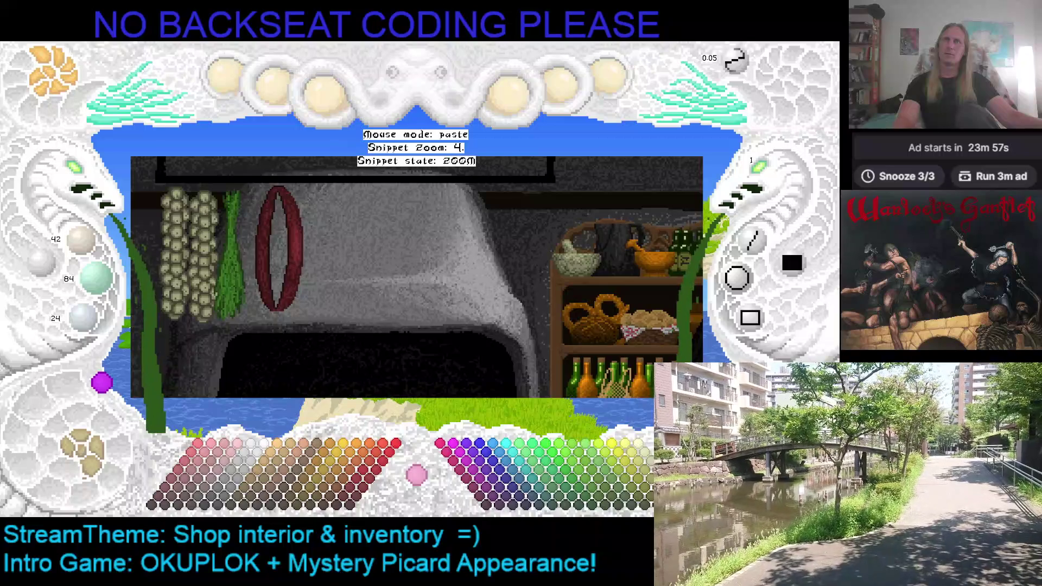
{"action": "scroll", "coordinate": [280, 228], "scroll_direction": "up", "scroll_amount": 2}
{"action": "scroll", "coordinate": [313, 180], "scroll_direction": "up", "scroll_amount": 1}
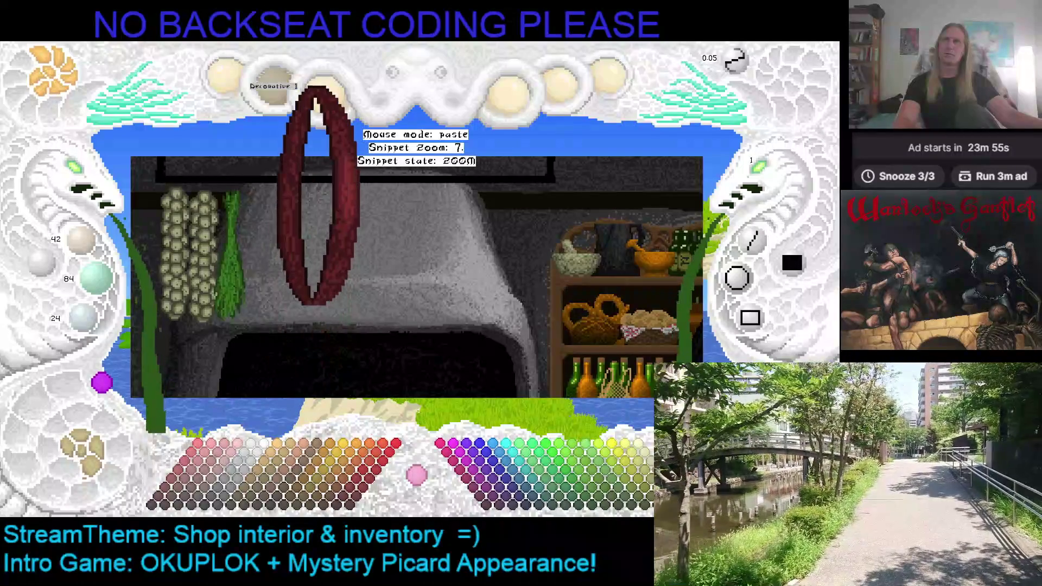
{"action": "scroll", "coordinate": [317, 192], "scroll_direction": "down", "scroll_amount": 2}
{"action": "scroll", "coordinate": [301, 155], "scroll_direction": "down", "scroll_amount": 2}
{"action": "scroll", "coordinate": [289, 203], "scroll_direction": "down", "scroll_amount": 1}
{"action": "scroll", "coordinate": [281, 216], "scroll_direction": "down", "scroll_amount": 1}
{"action": "scroll", "coordinate": [280, 216], "scroll_direction": "down", "scroll_amount": 1}
{"action": "scroll", "coordinate": [274, 206], "scroll_direction": "up", "scroll_amount": 1}
{"action": "scroll", "coordinate": [281, 220], "scroll_direction": "up", "scroll_amount": 2}
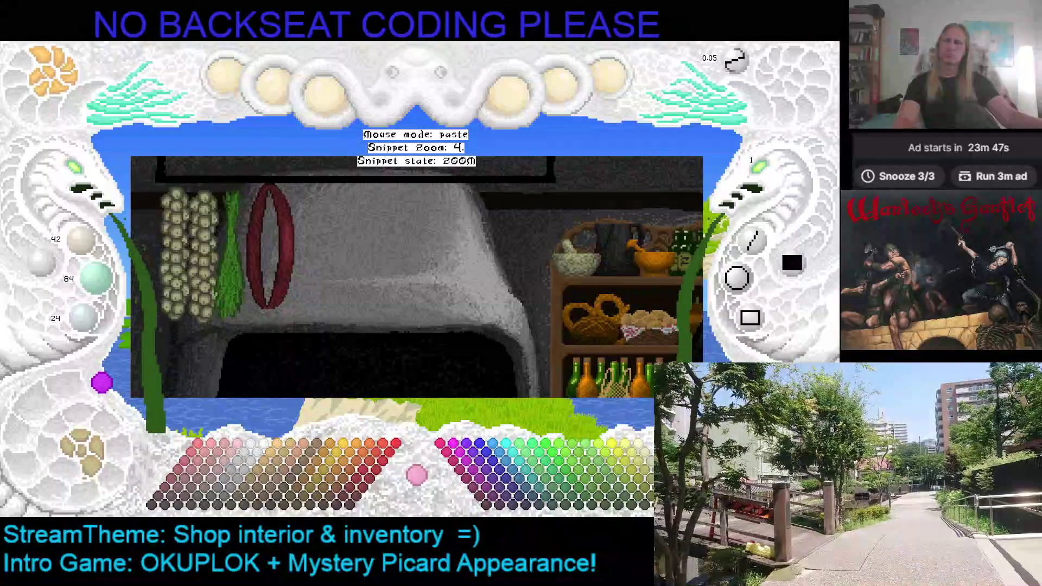
Step: Stamp overlapping mirrored red rings beside the herb bunch
{"action": "key", "text": "Tab"}
{"action": "key", "text": "Tab"}
{"action": "key", "text": "Tab"}
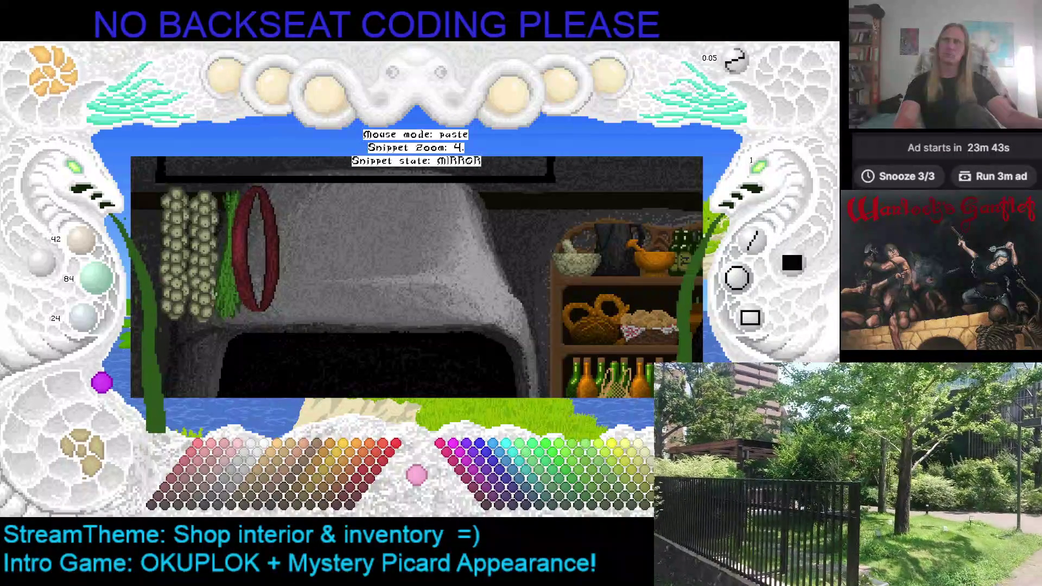
{"action": "left_click_drag", "start_coordinate": [257, 249], "coordinate": [297, 248]}
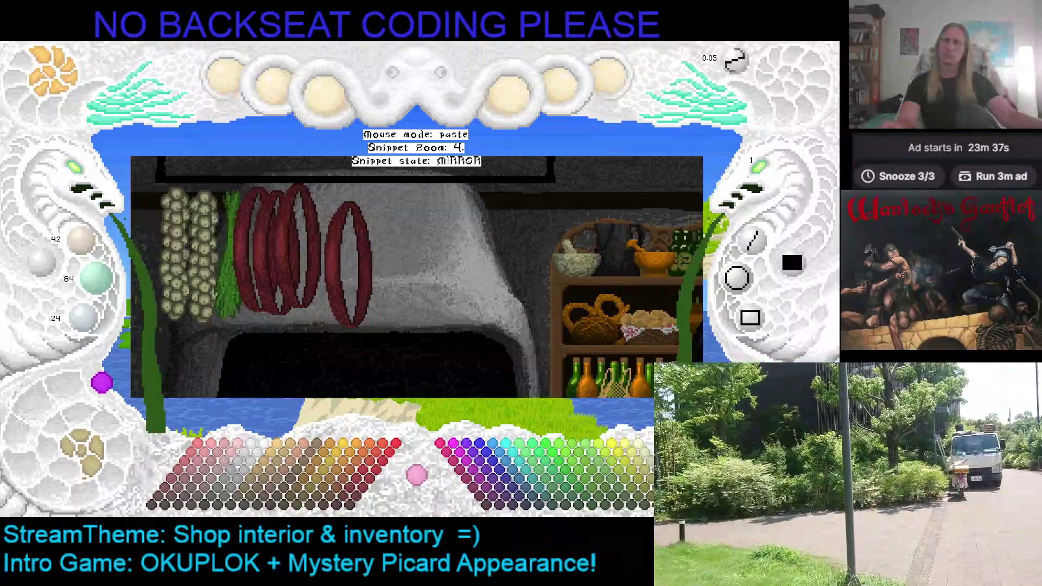
{"action": "key", "text": "Escape"}
{"action": "scroll", "coordinate": [416, 474], "scroll_direction": "up", "scroll_amount": 1}
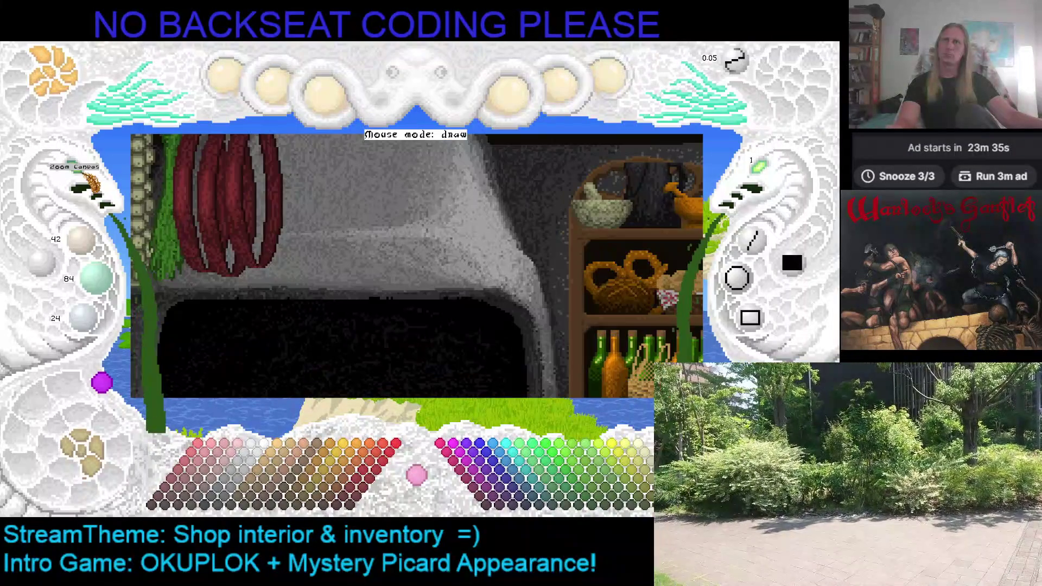
{"action": "scroll", "coordinate": [417, 474], "scroll_direction": "up", "scroll_amount": 1}
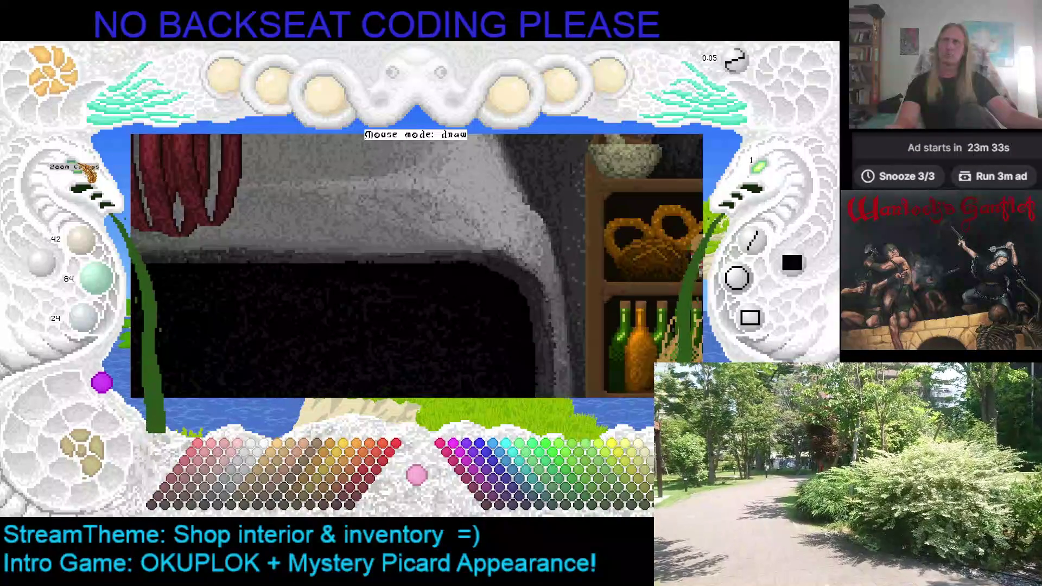
{"action": "scroll", "coordinate": [416, 474], "scroll_direction": "down", "scroll_amount": 2}
{"action": "scroll", "coordinate": [416, 473], "scroll_direction": "down", "scroll_amount": 1}
{"action": "scroll", "coordinate": [416, 474], "scroll_direction": "up", "scroll_amount": 1}
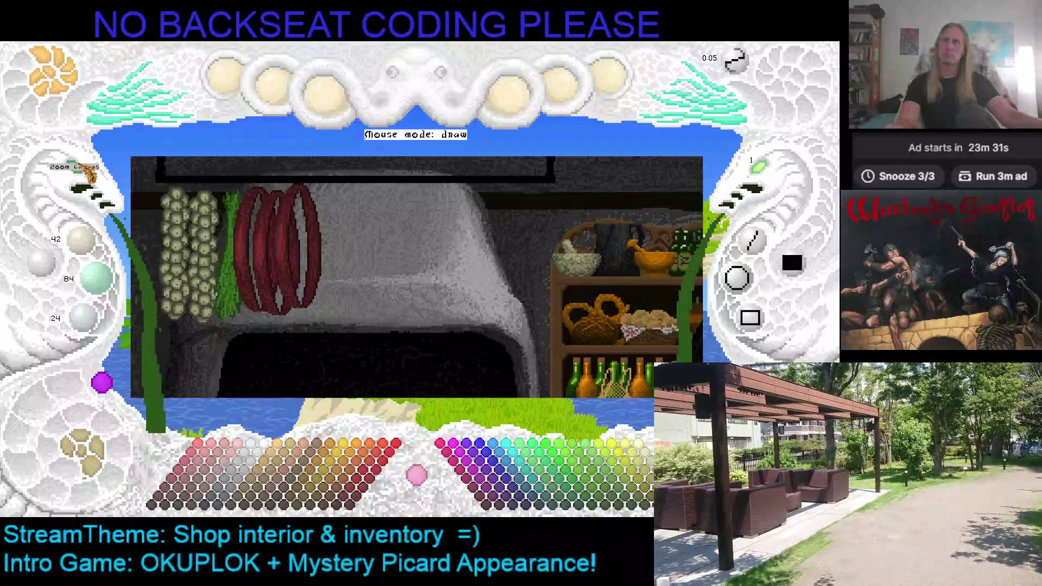
Step: Switch the canvas to the inventory item sheet
{"action": "key", "text": "Right"}
{"action": "key", "text": "Right"}
{"action": "key", "text": "Left"}
{"action": "key", "text": "Right"}
{"action": "key", "text": "Right"}
{"action": "key", "text": "Right"}
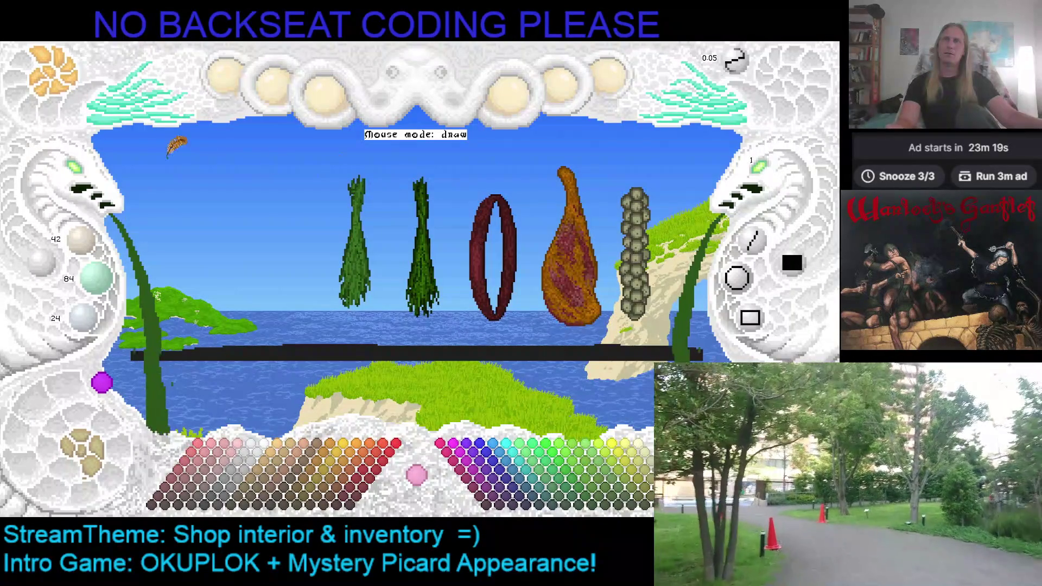
Step: Mark the rectangle around the inventory ring and add noise texture to it
{"action": "left_click", "coordinate": [106, 129]}
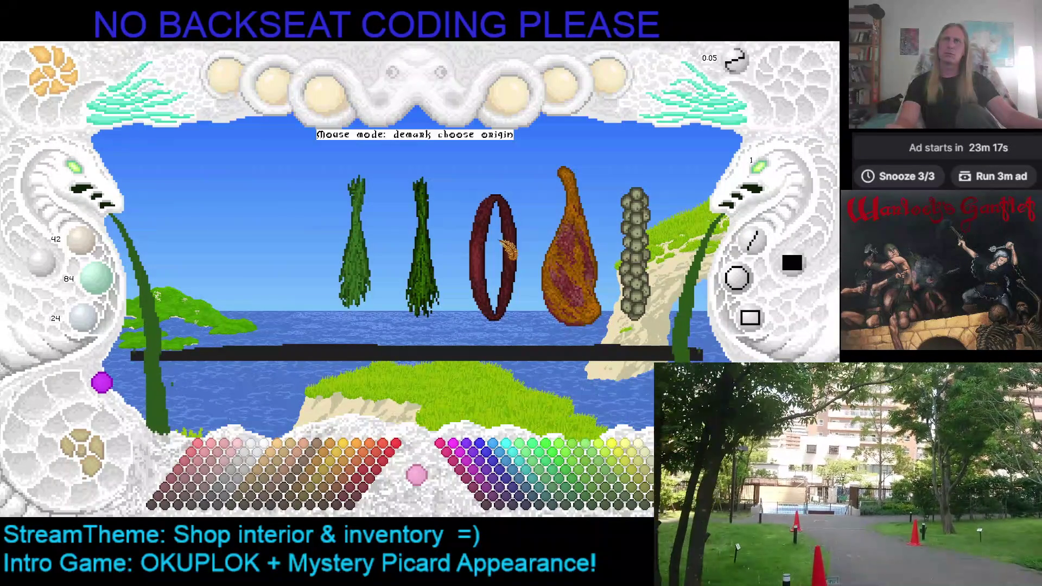
{"action": "left_click", "coordinate": [459, 195]}
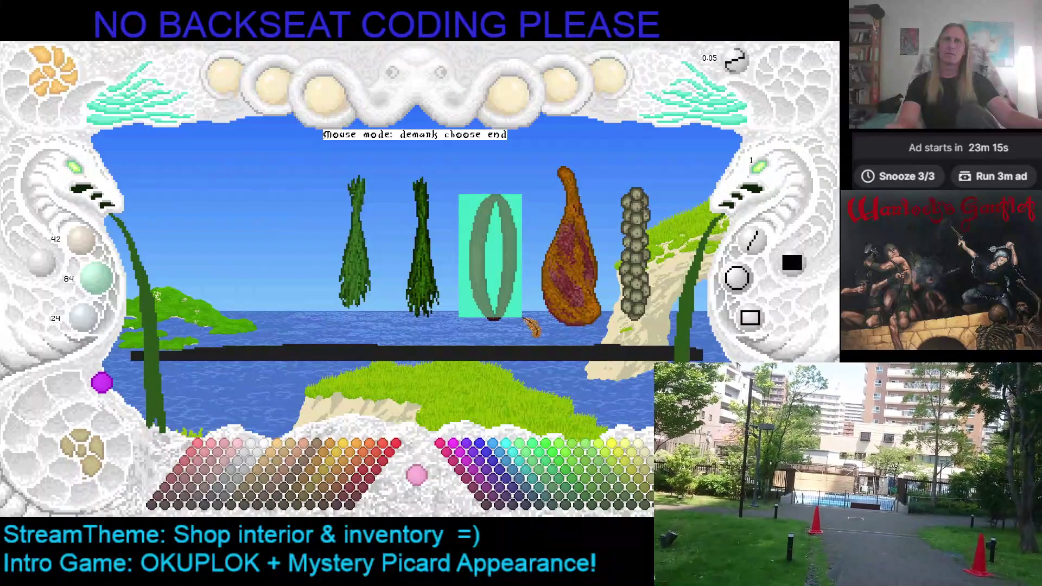
{"action": "left_click", "coordinate": [522, 324]}
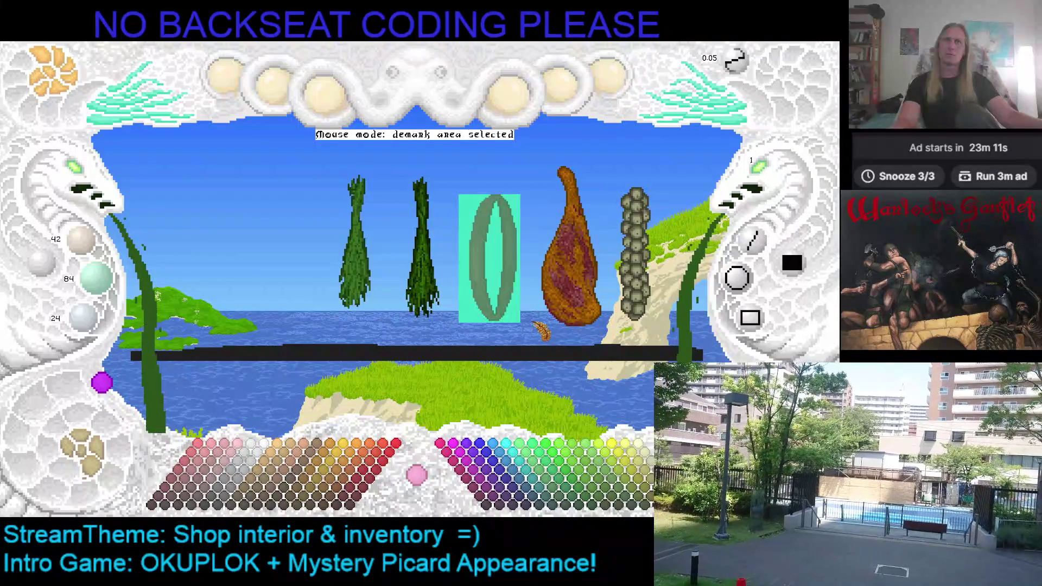
{"action": "key", "text": "n"}
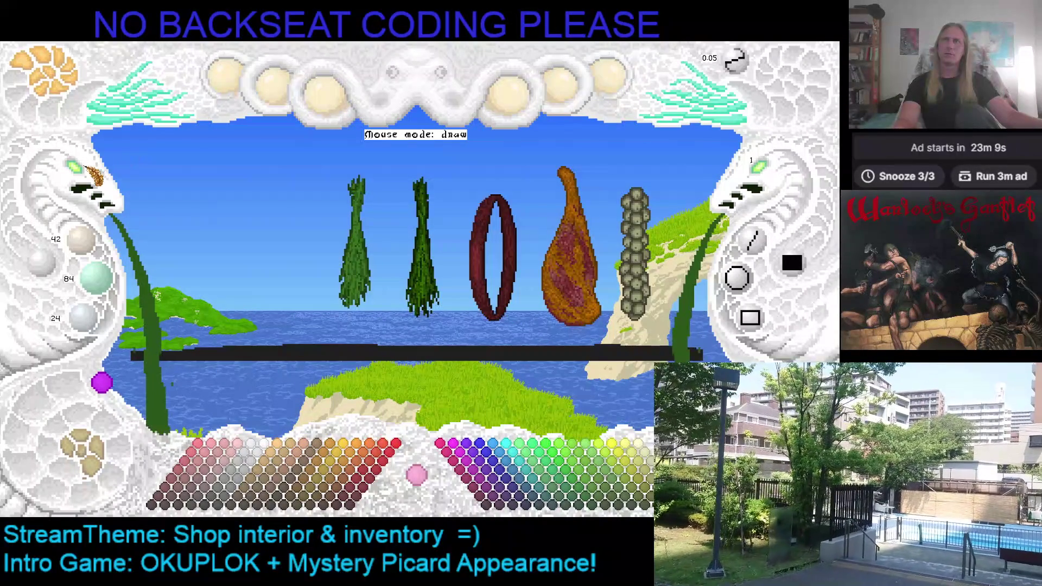
Step: Return to the shop interior and enlarge the canvas view
{"action": "left_click", "coordinate": [90, 172]}
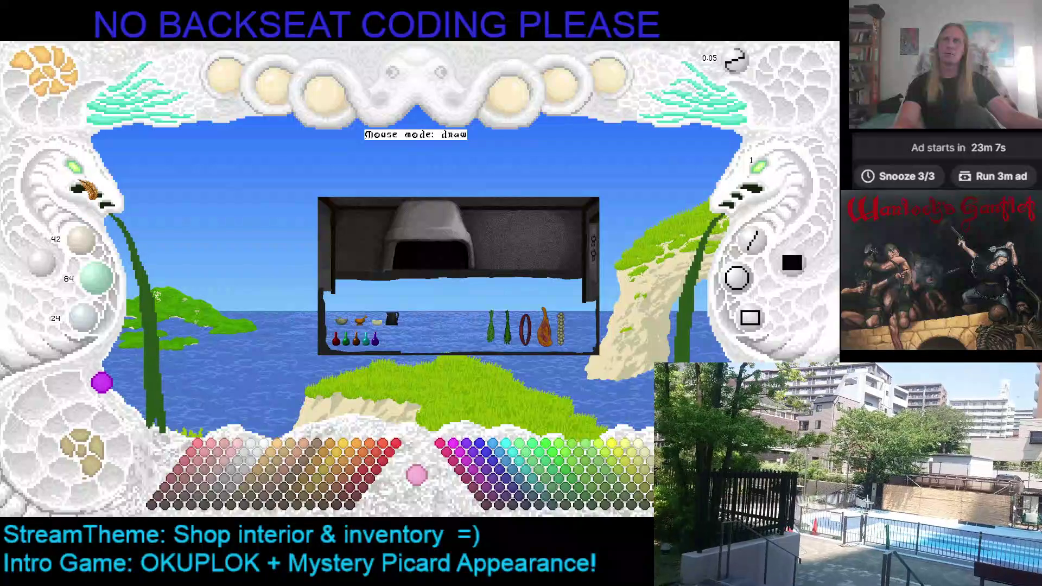
{"action": "left_click", "coordinate": [81, 175]}
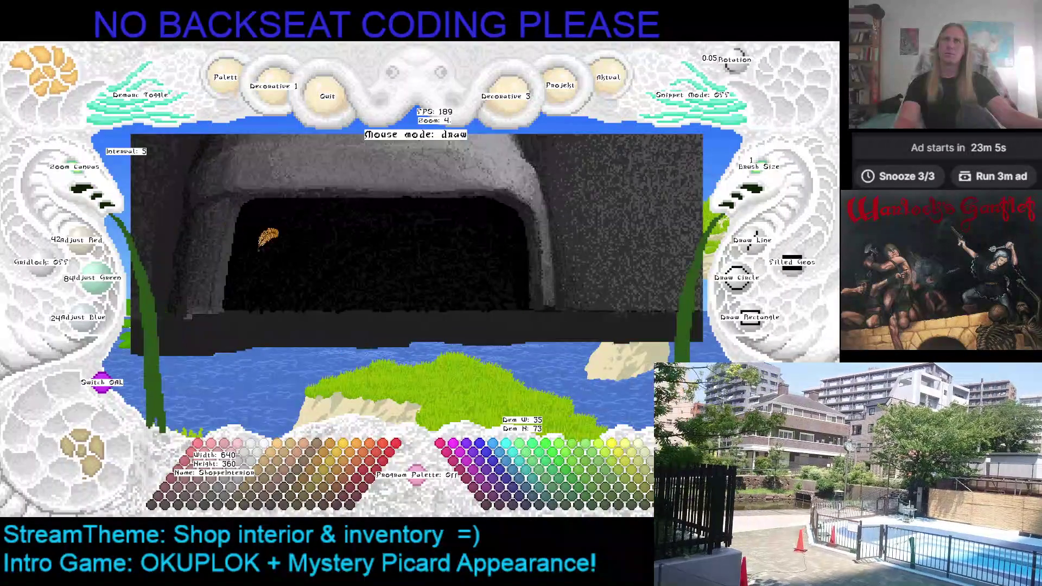
Step: Pick up the sausage ring snippet from the inventory sheet as a copy to place
{"action": "left_click", "coordinate": [92, 467]}
{"action": "left_click", "coordinate": [91, 465]}
{"action": "key", "text": "ctrl+v"}
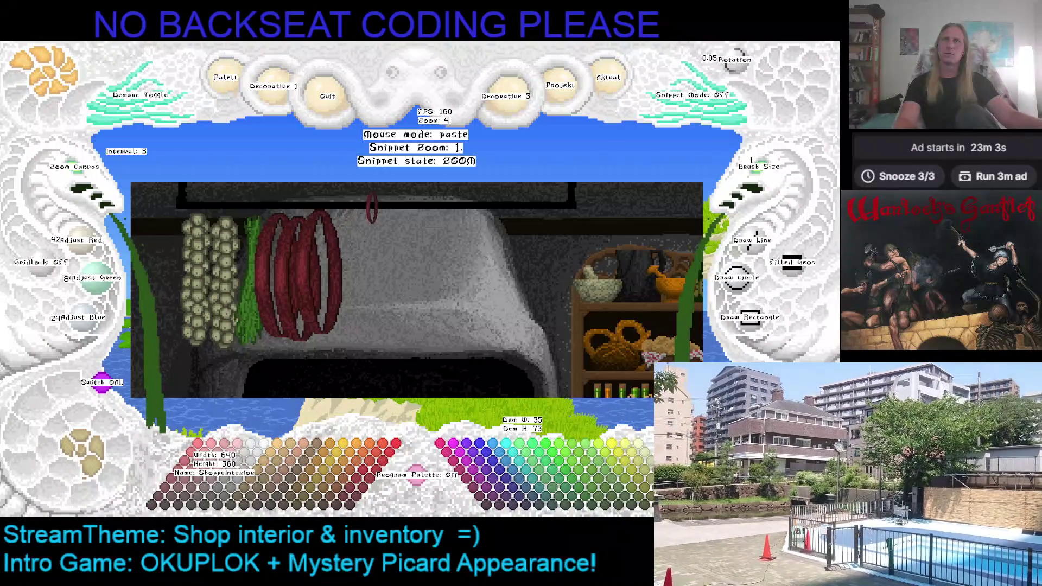
{"action": "scroll", "coordinate": [346, 244], "scroll_direction": "down", "scroll_amount": 1}
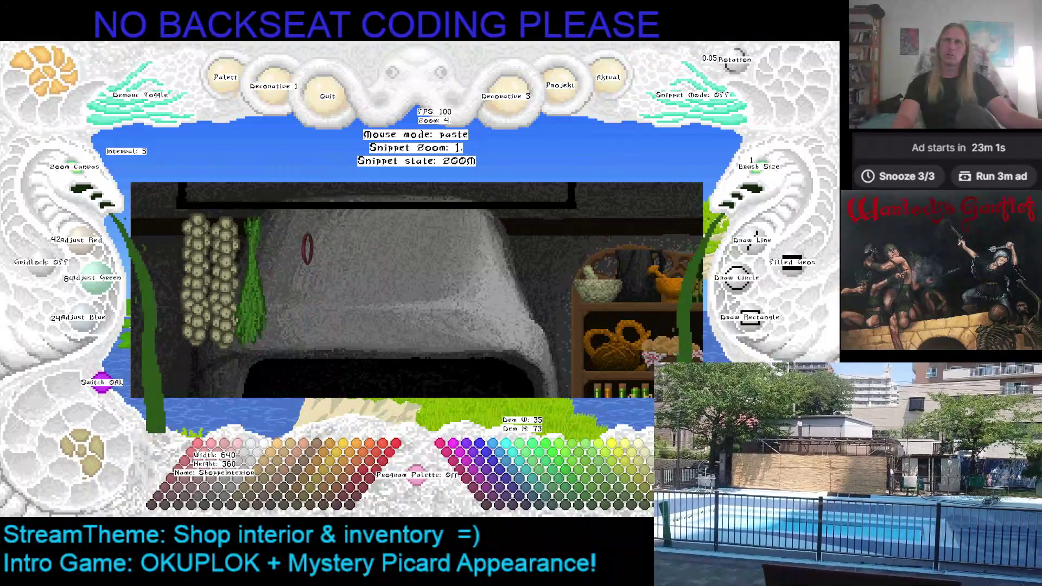
{"action": "scroll", "coordinate": [317, 277], "scroll_direction": "down", "scroll_amount": 1}
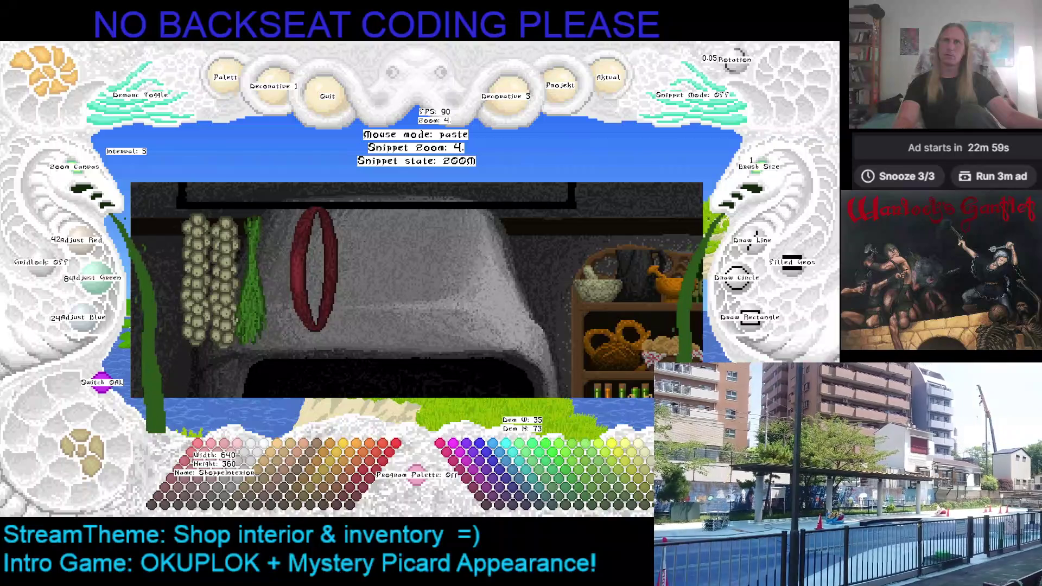
{"action": "scroll", "coordinate": [282, 281], "scroll_direction": "down", "scroll_amount": 1}
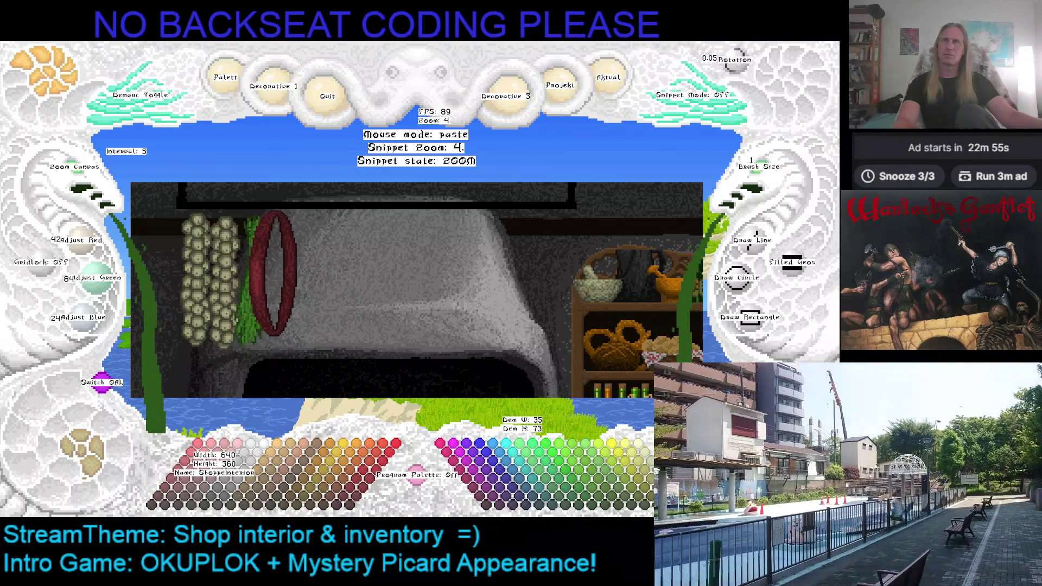
Step: Stamp three overlapping sausage rings beside the herb bunch, then leave paste mode
{"action": "left_click", "coordinate": [272, 276]}
{"action": "left_click", "coordinate": [295, 277]}
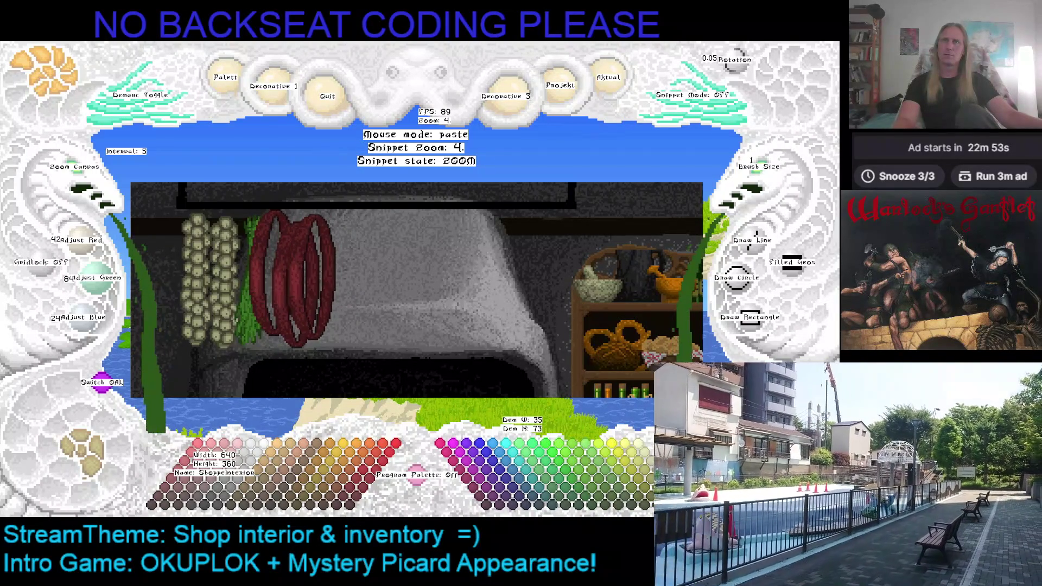
{"action": "left_click", "coordinate": [317, 277]}
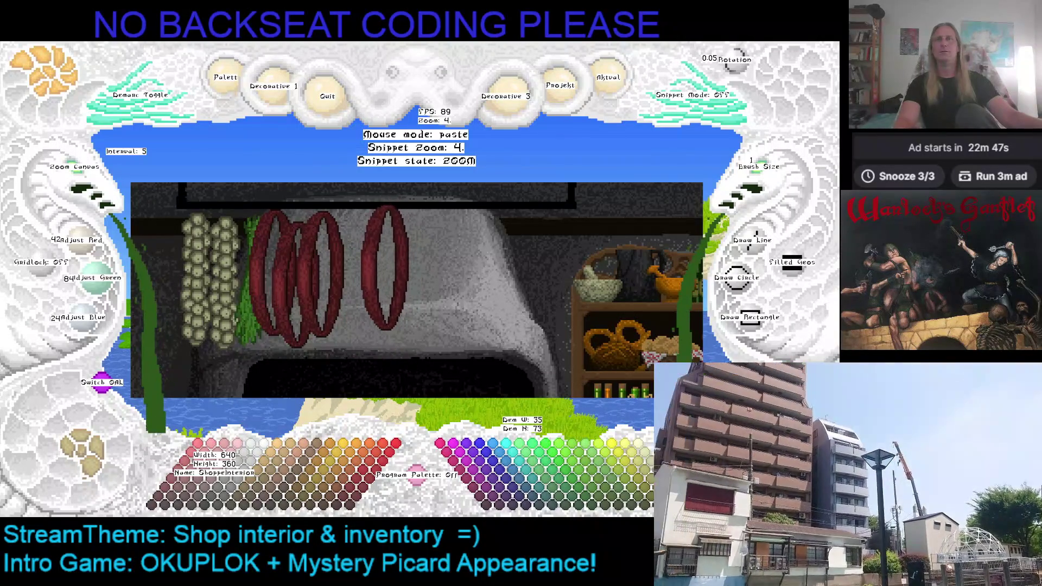
{"action": "key", "text": "Escape"}
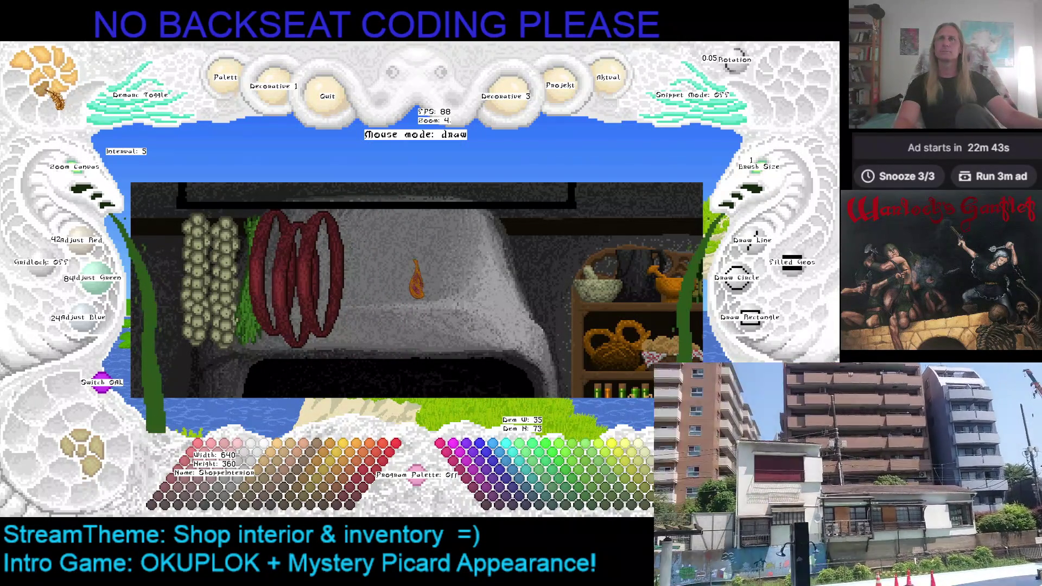
Step: Preview the ham and garlic string snippets over the scene without stamping them
{"action": "key", "text": "ctrl+v"}
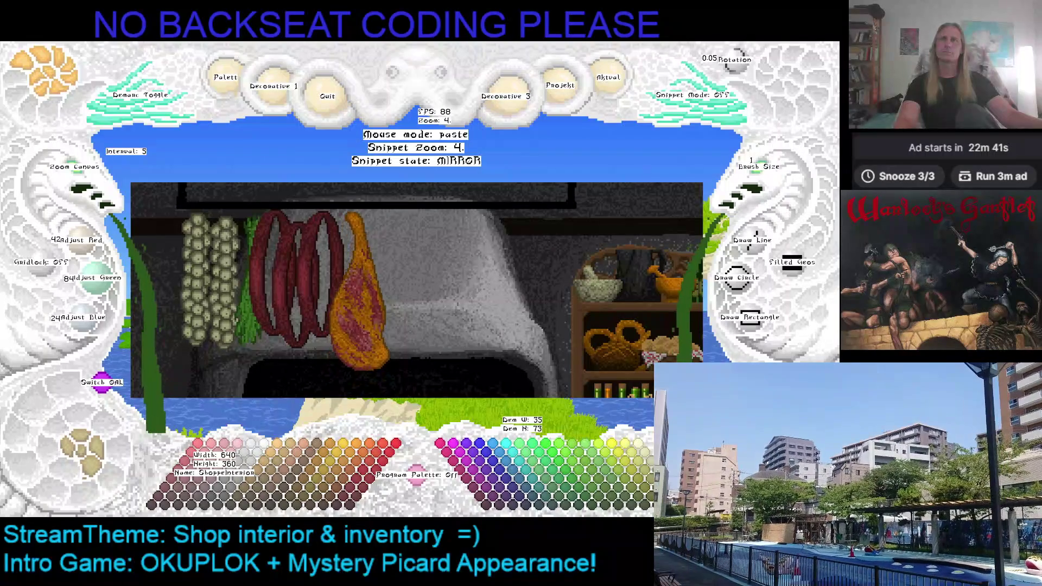
{"action": "key", "text": "Escape"}
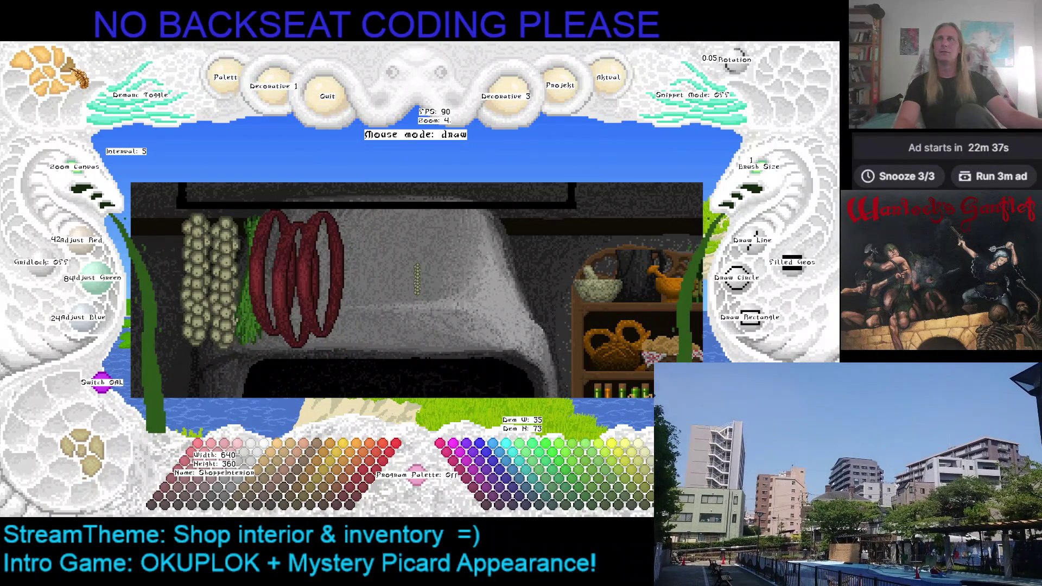
{"action": "key", "text": "ctrl+v"}
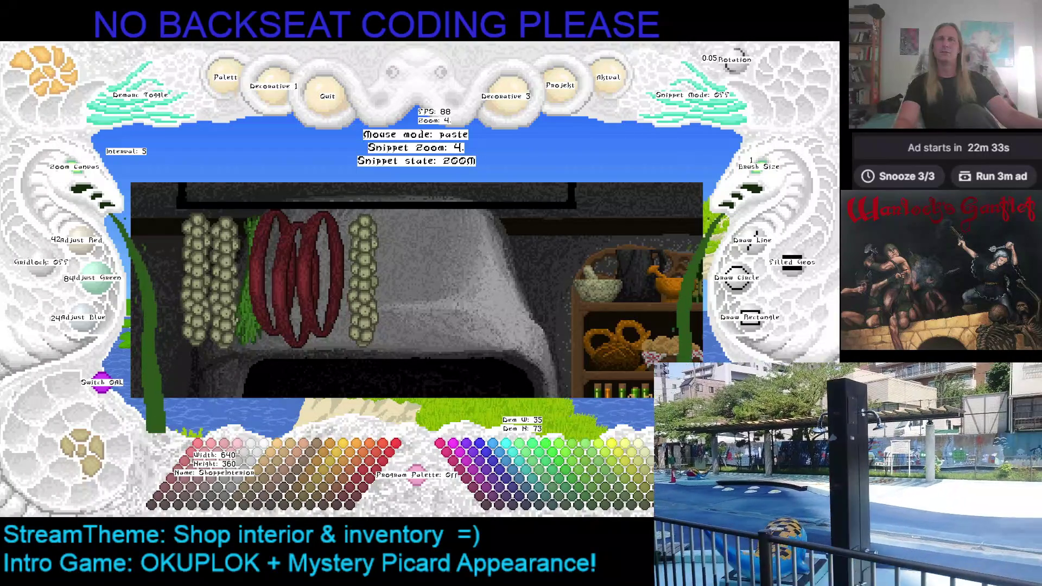
{"action": "key", "text": "Escape"}
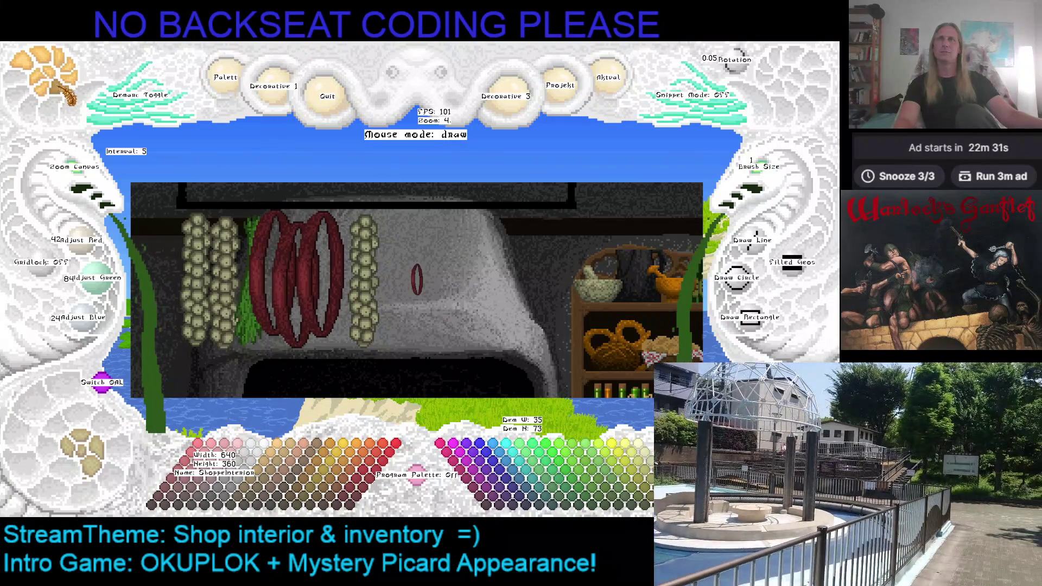
Step: Stamp a cured ham to the right of the garlic string and leave paste mode
{"action": "key", "text": "ctrl+v"}
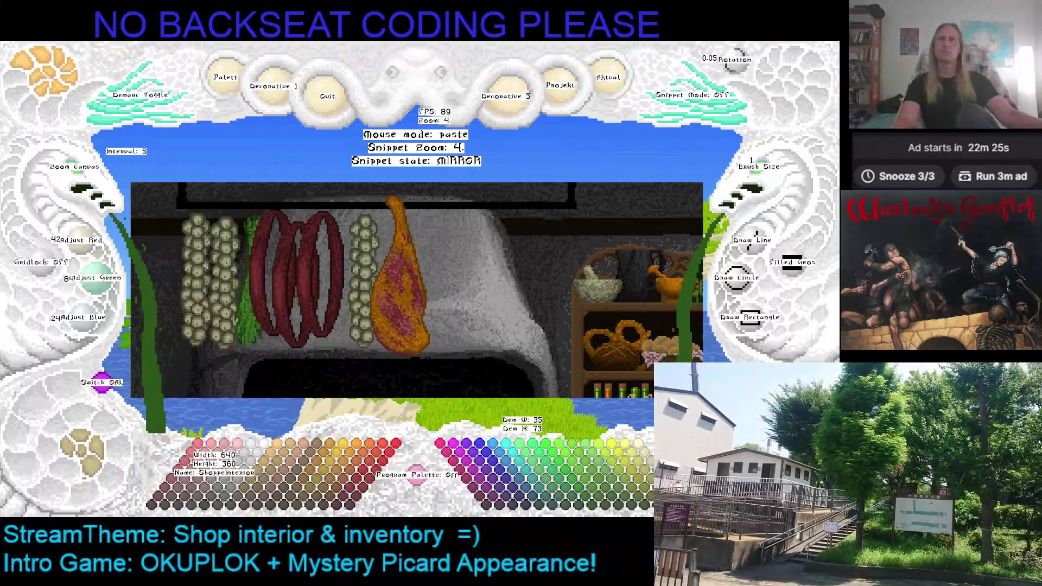
{"action": "left_click", "coordinate": [399, 275]}
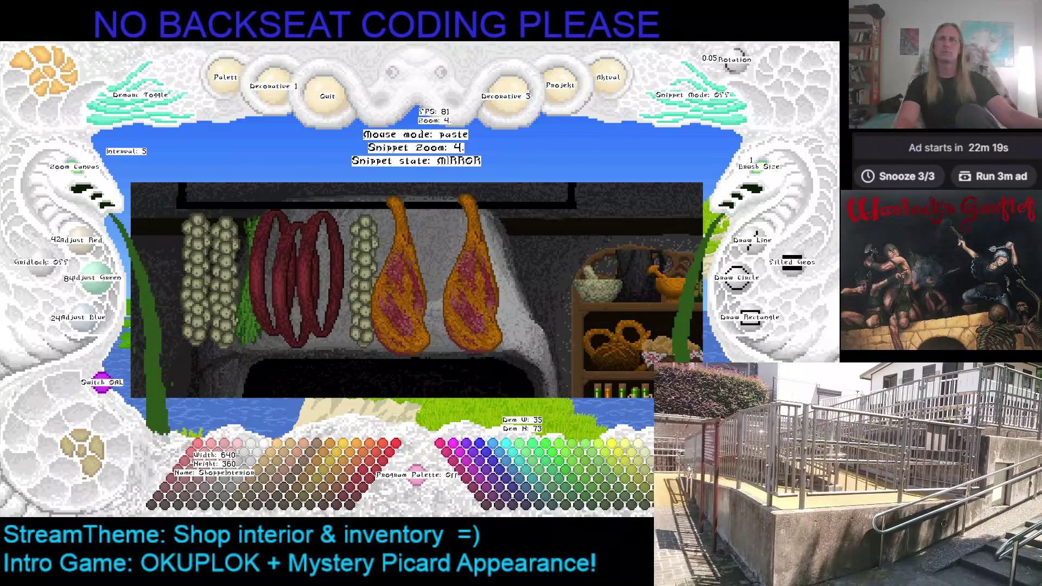
{"action": "right_click", "coordinate": [471, 275]}
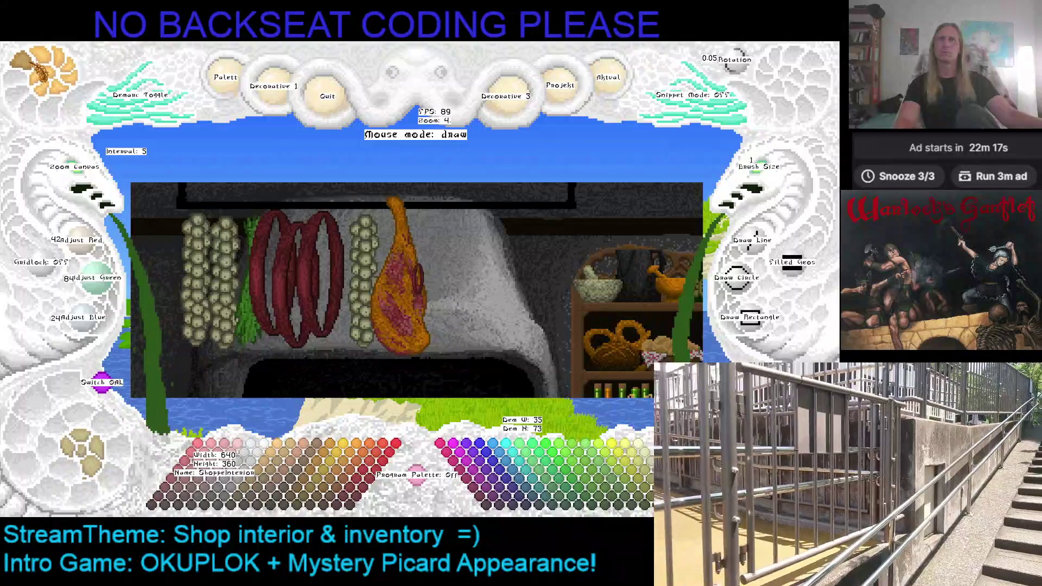
Step: Try the seaweed snippet, cancel it, and undo the stamped ham
{"action": "right_click", "coordinate": [469, 195]}
{"action": "scroll", "coordinate": [466, 199], "scroll_direction": "down", "scroll_amount": 1}
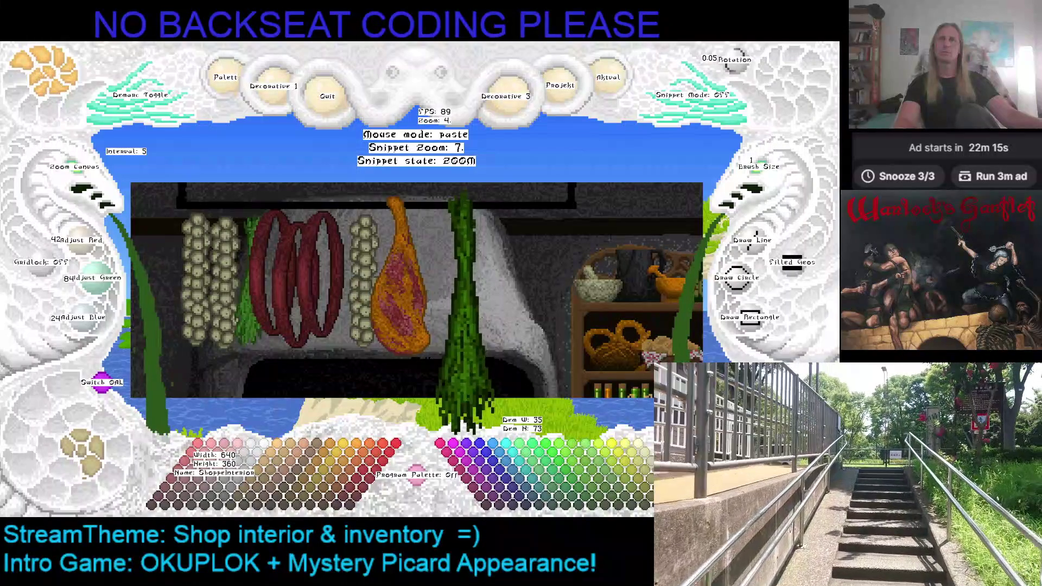
{"action": "scroll", "coordinate": [465, 200], "scroll_direction": "down", "scroll_amount": 1}
{"action": "scroll", "coordinate": [461, 202], "scroll_direction": "down", "scroll_amount": 1}
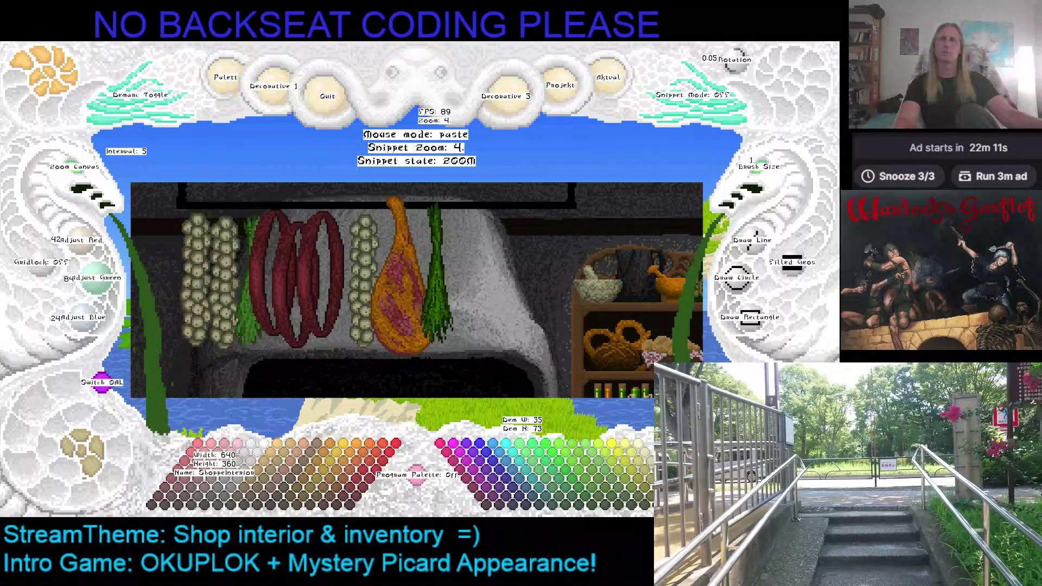
{"action": "right_click", "coordinate": [436, 196]}
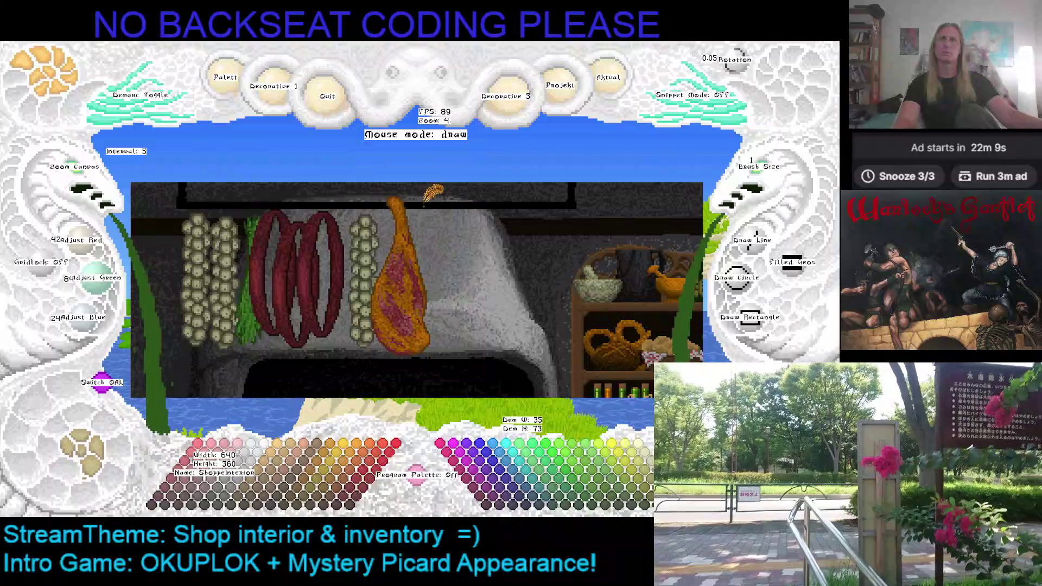
{"action": "key", "text": "ctrl+z"}
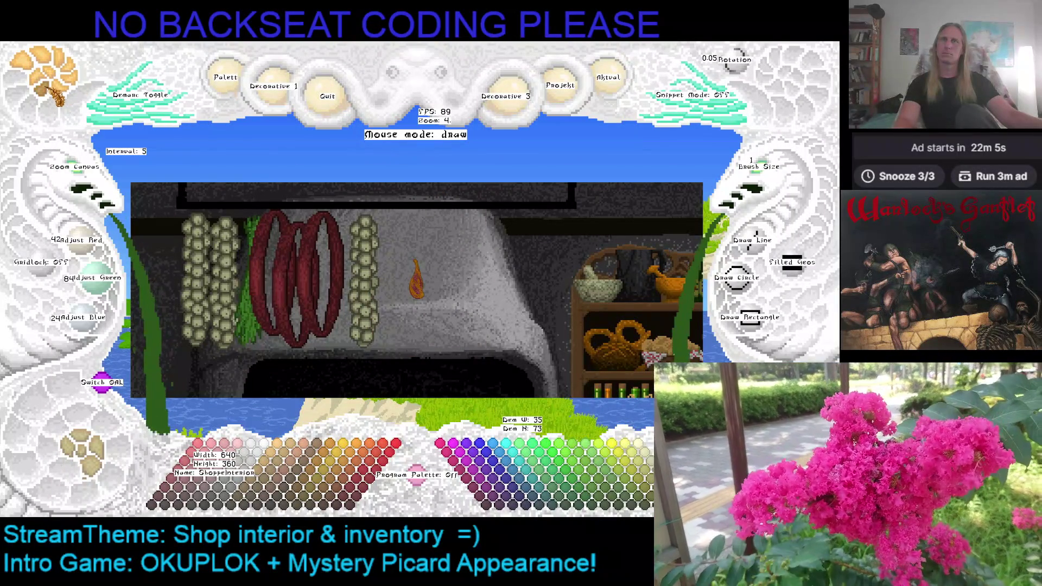
Step: Reload the cured ham snippet and switch its transform state to ROTATE
{"action": "right_click", "coordinate": [398, 245]}
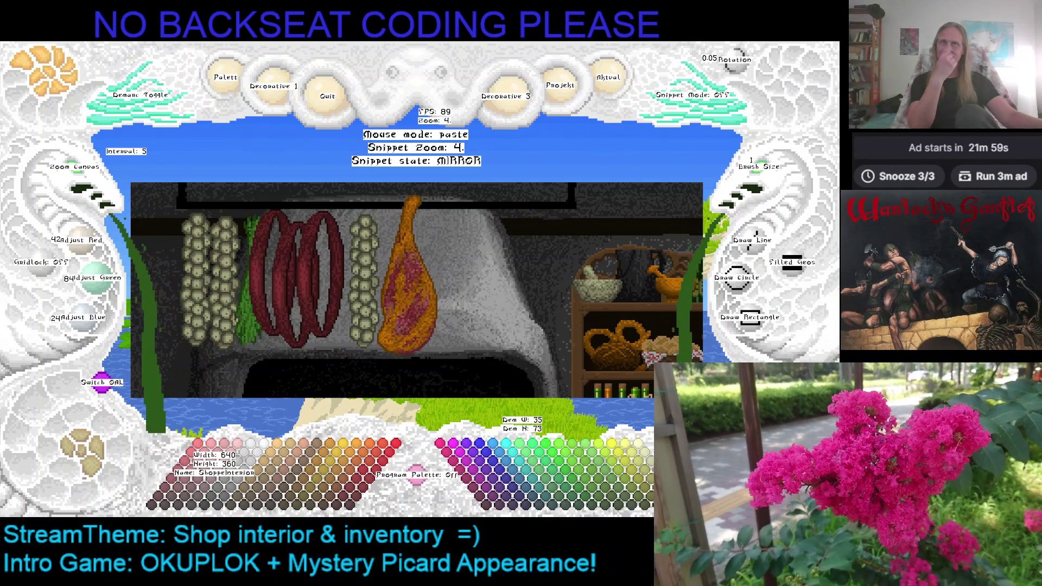
{"action": "key", "text": "s"}
{"action": "key", "text": "s"}
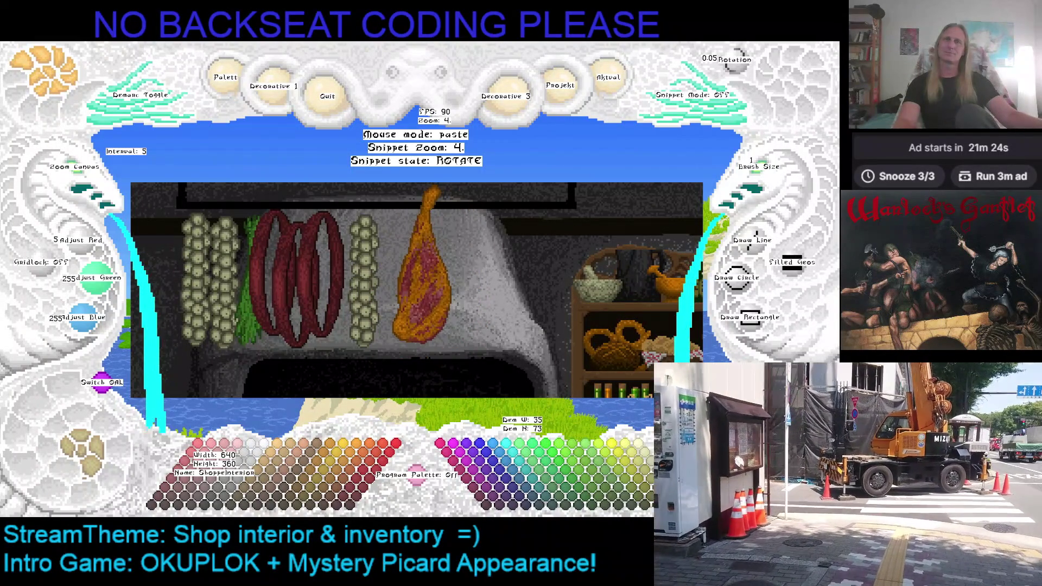
{"action": "scroll", "coordinate": [405, 233], "scroll_direction": "down", "scroll_amount": 3}
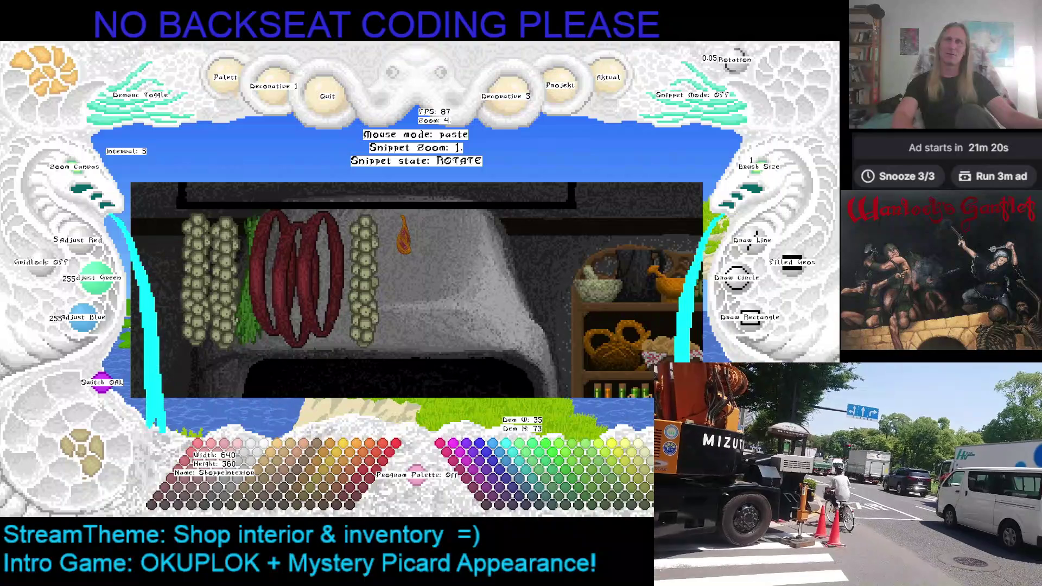
Step: Cycle the ham snippet back to ZOOM and stamp two hams side by side right of the garlic
{"action": "key", "text": "r"}
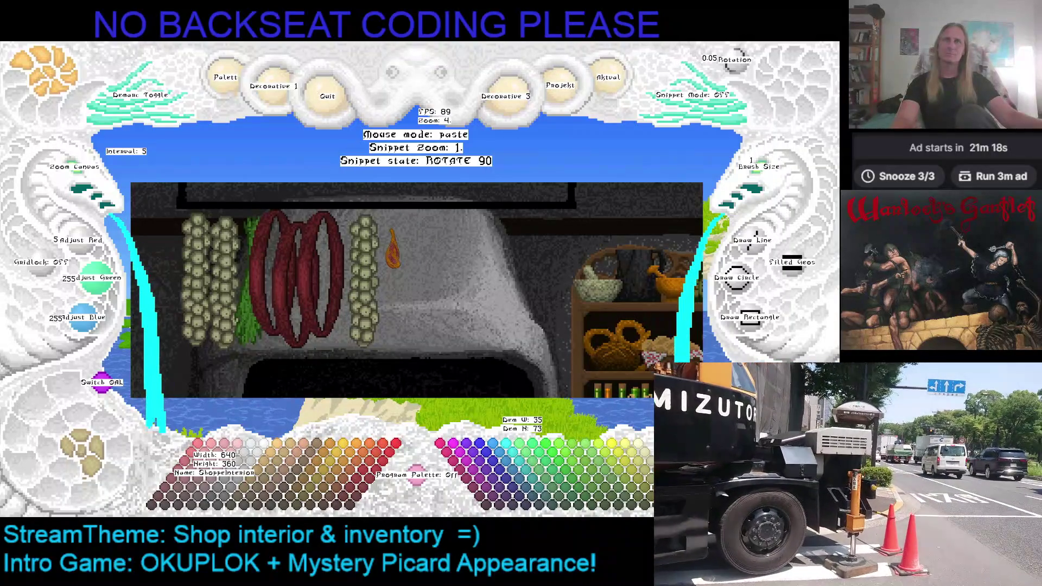
{"action": "key", "text": "r"}
{"action": "key", "text": "r"}
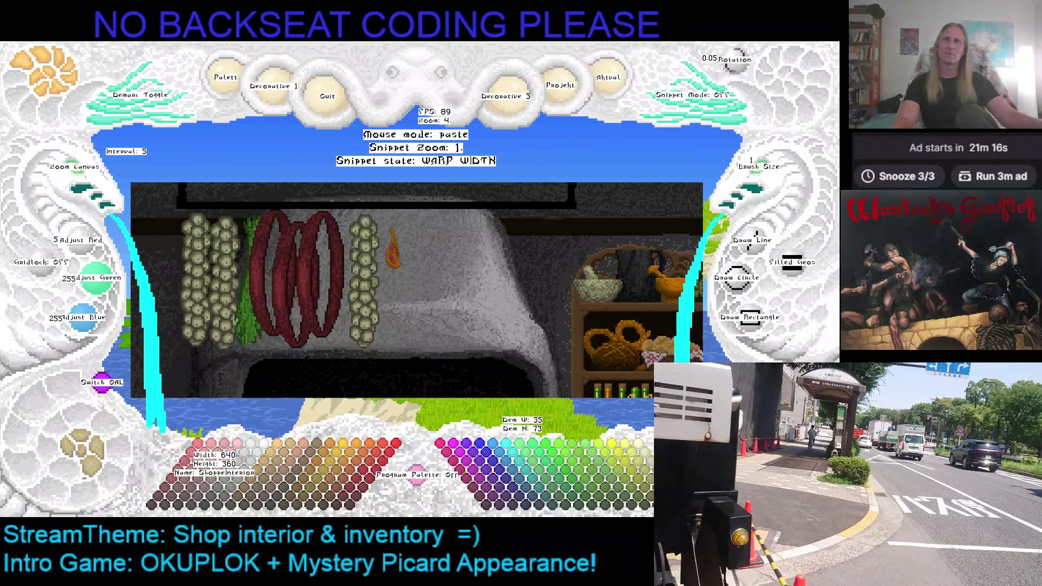
{"action": "key", "text": "r"}
{"action": "scroll", "coordinate": [395, 253], "scroll_direction": "up", "scroll_amount": 1}
{"action": "scroll", "coordinate": [395, 253], "scroll_direction": "up", "scroll_amount": 1}
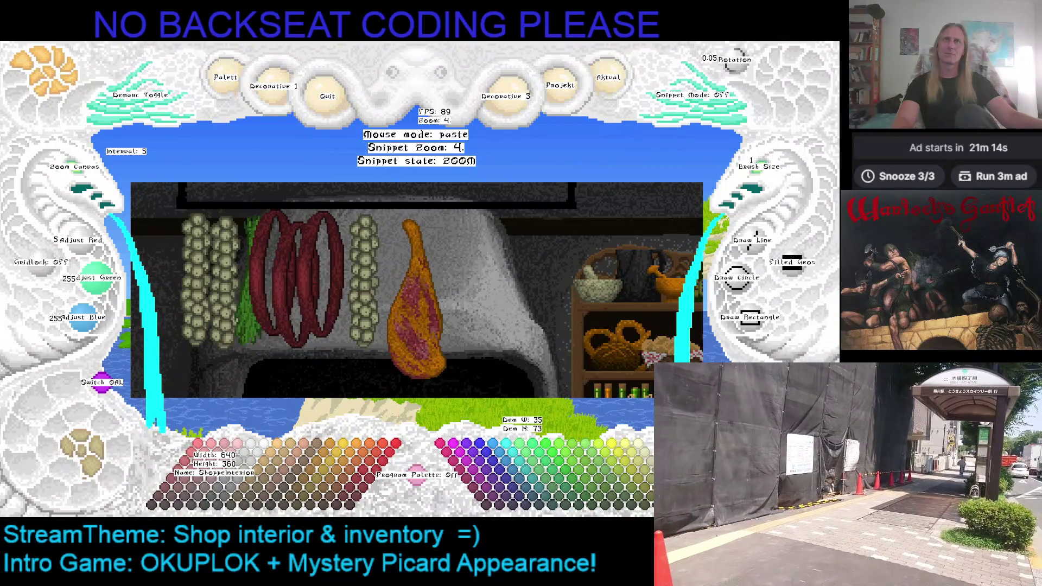
{"action": "scroll", "coordinate": [395, 252], "scroll_direction": "up", "scroll_amount": 1}
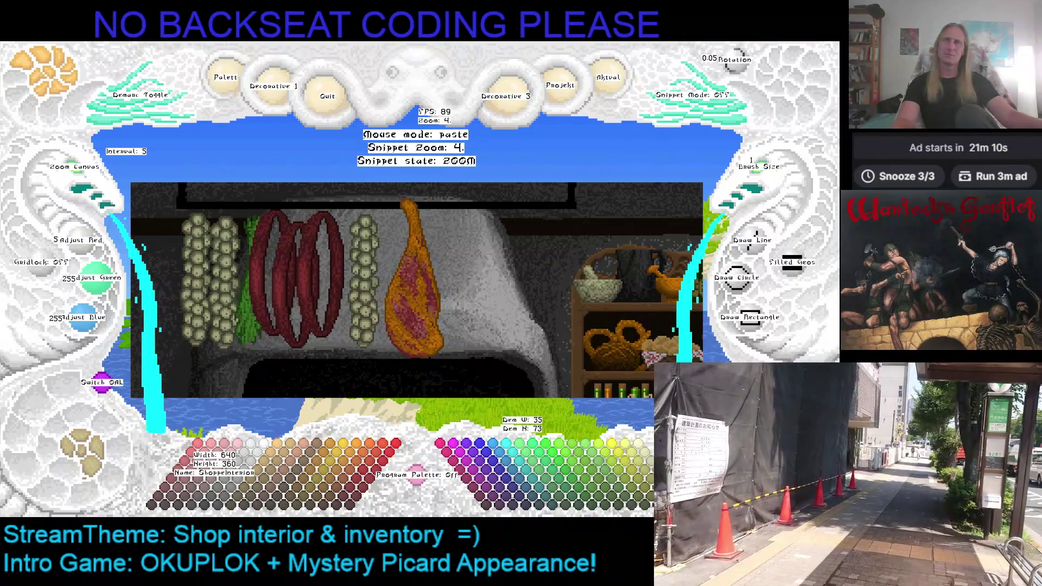
{"action": "scroll", "coordinate": [404, 261], "scroll_direction": "down", "scroll_amount": 1}
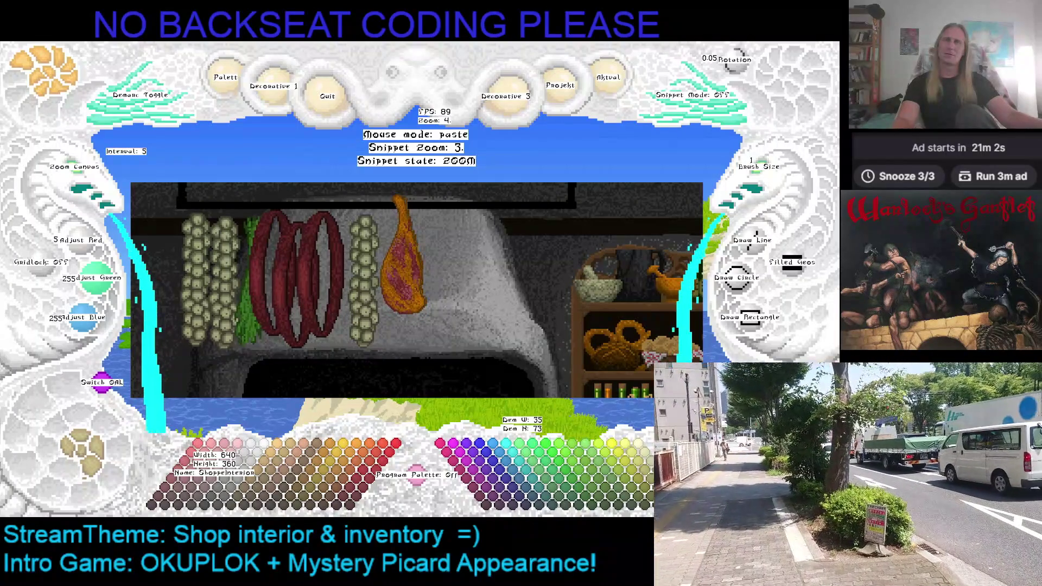
{"action": "left_click", "coordinate": [403, 254]}
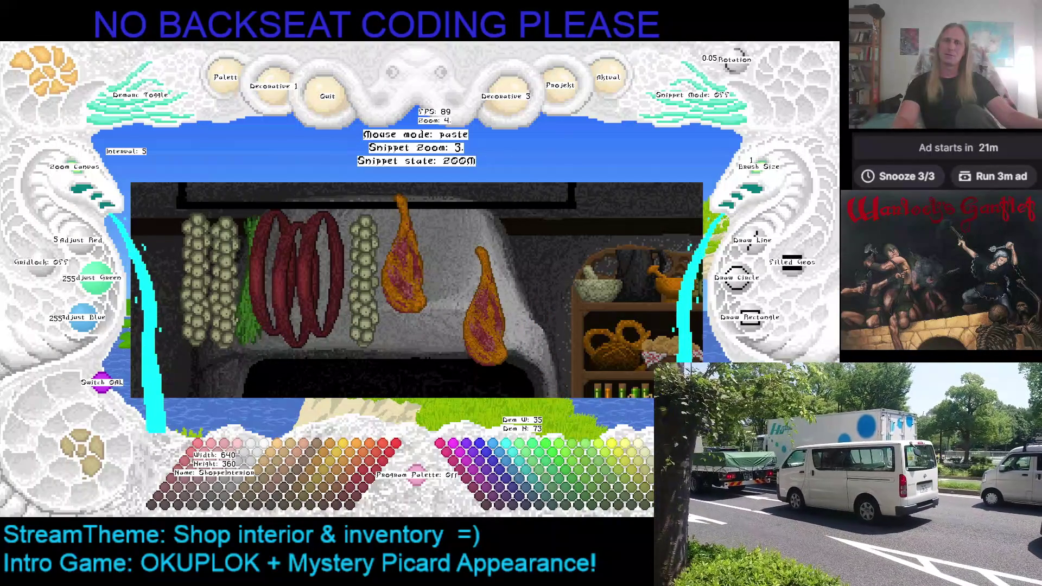
{"action": "scroll", "coordinate": [404, 254], "scroll_direction": "up", "scroll_amount": 1}
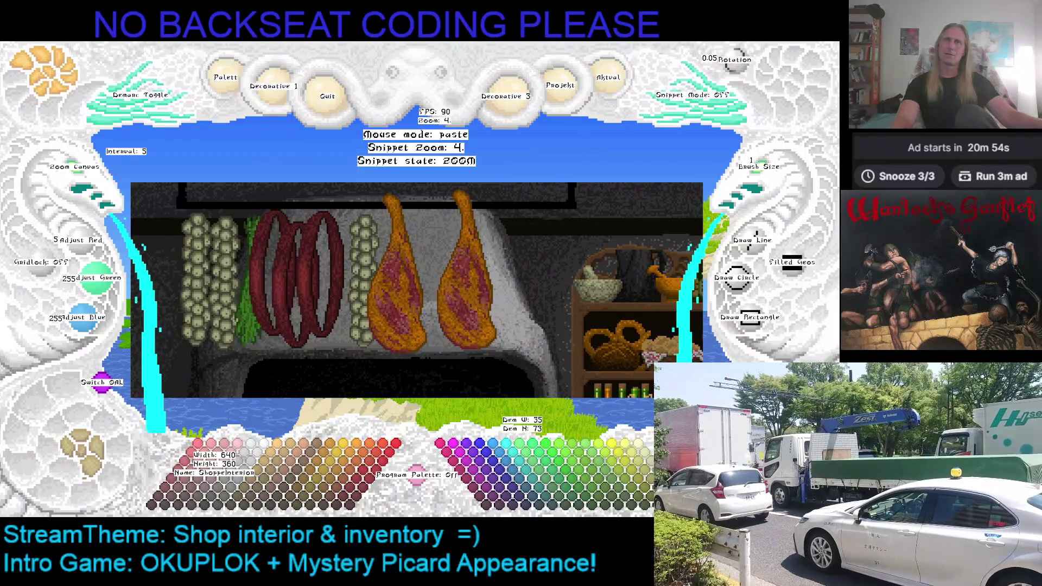
{"action": "left_click", "coordinate": [431, 181]}
{"action": "key", "text": "Escape"}
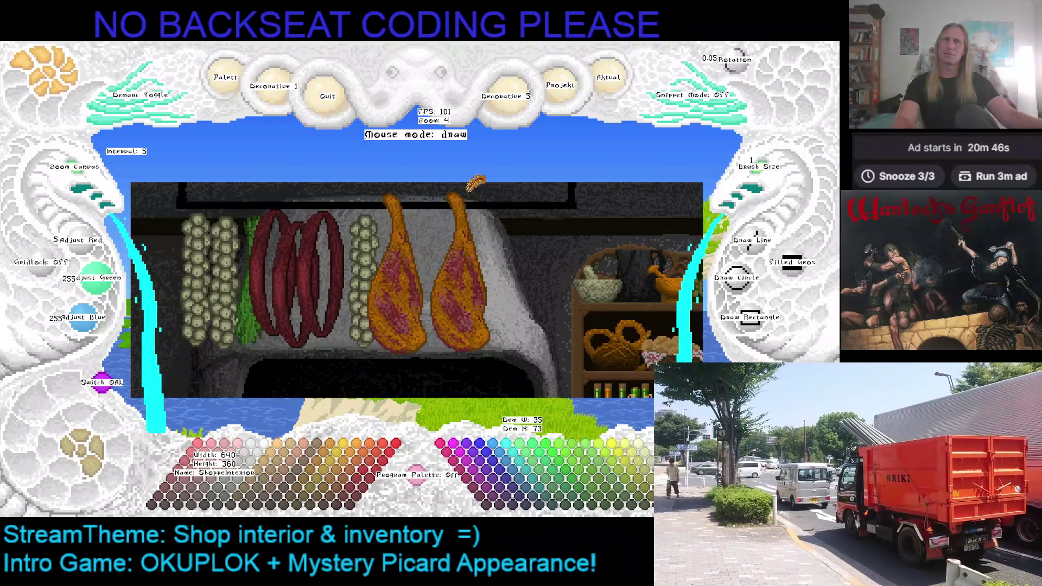
Step: Load the garlic string snippet as a copy ready to place
{"action": "key", "text": "ctrl+v"}
{"action": "key", "text": "Escape"}
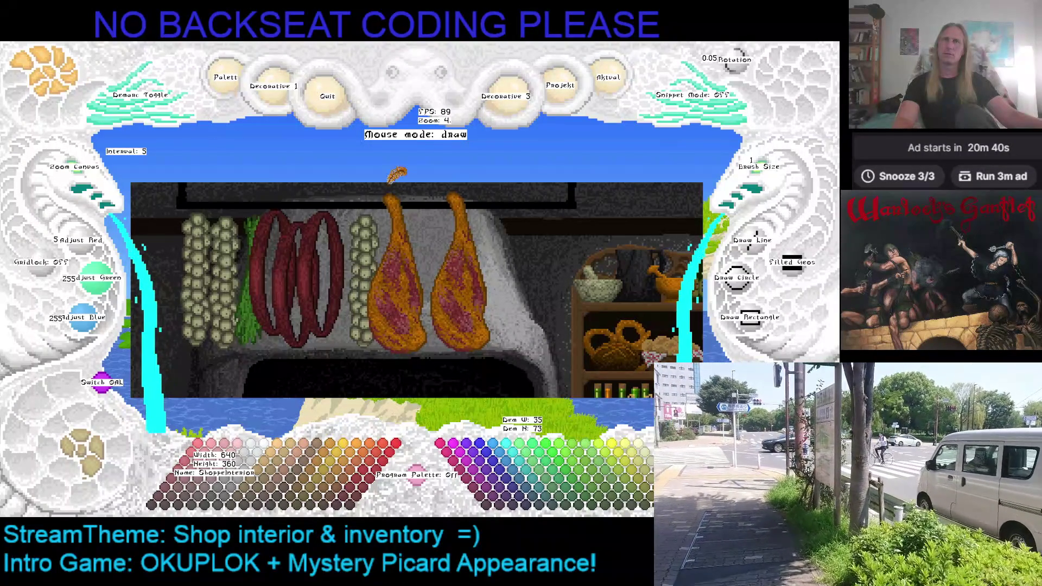
{"action": "key", "text": "ctrl+v"}
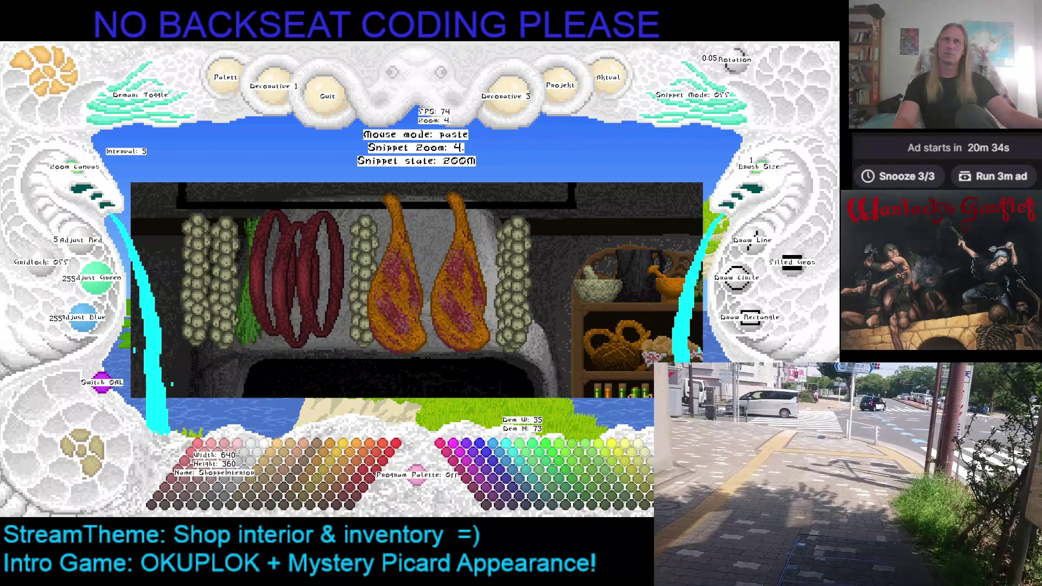
Step: Stamp a garlic string right of the two hams and return to drawing
{"action": "left_click", "coordinate": [515, 281]}
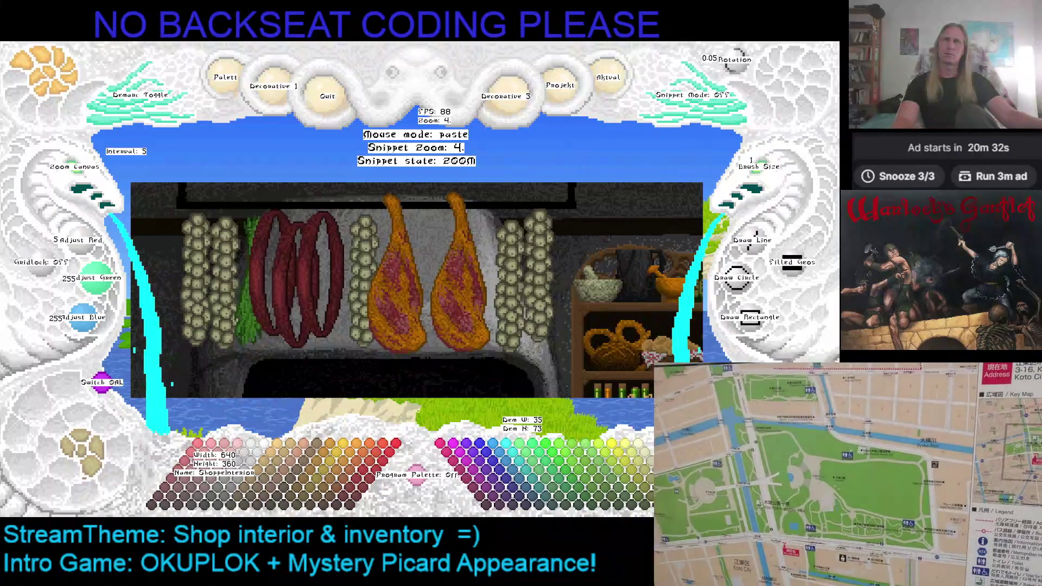
{"action": "right_click", "coordinate": [495, 192]}
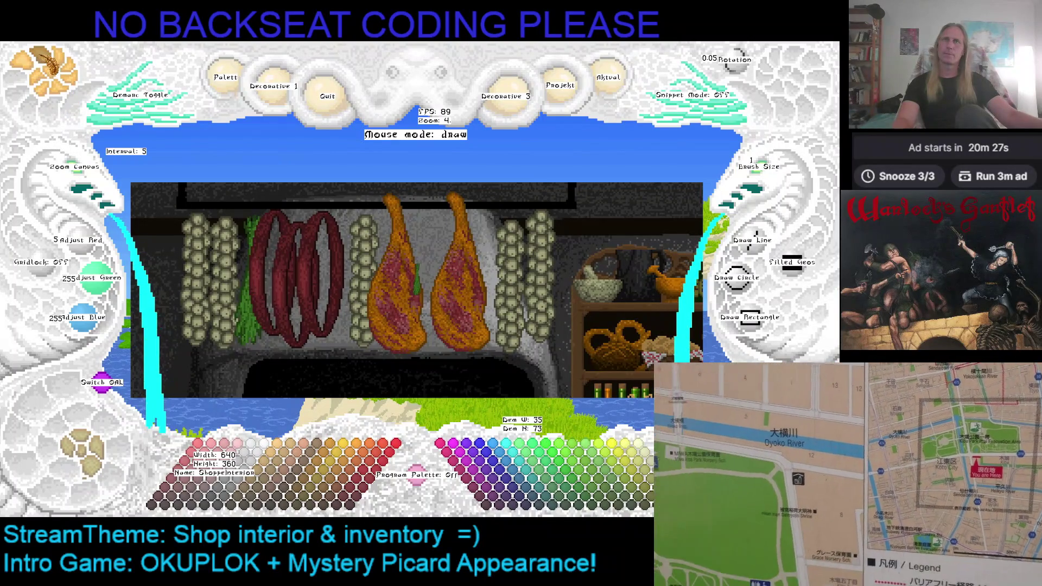
Step: Pick up the leek snippet and hang a green herb bunch beside the shelves
{"action": "right_click", "coordinate": [418, 281]}
{"action": "right_click", "coordinate": [571, 278]}
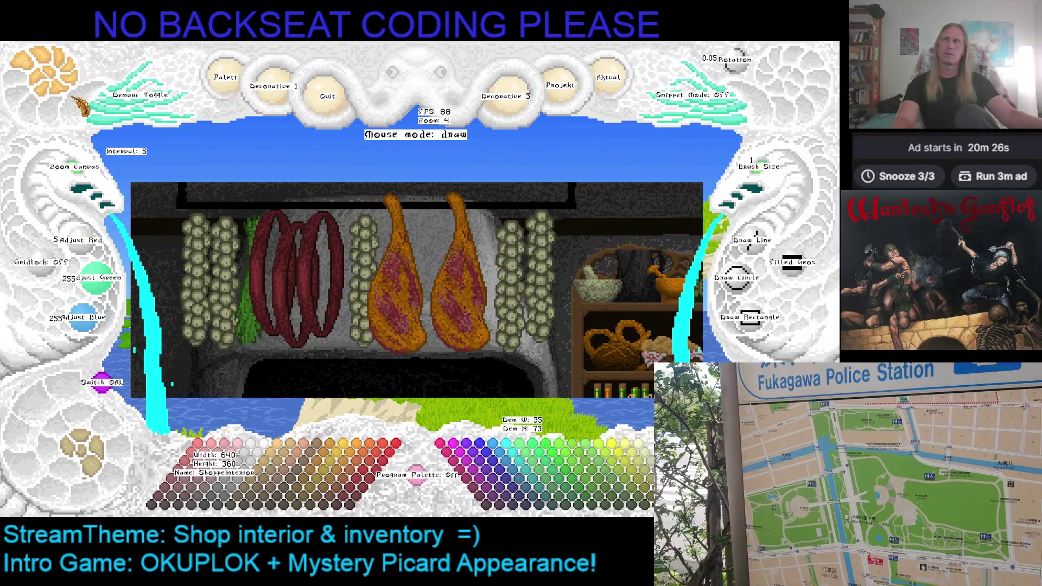
{"action": "right_click", "coordinate": [109, 140]}
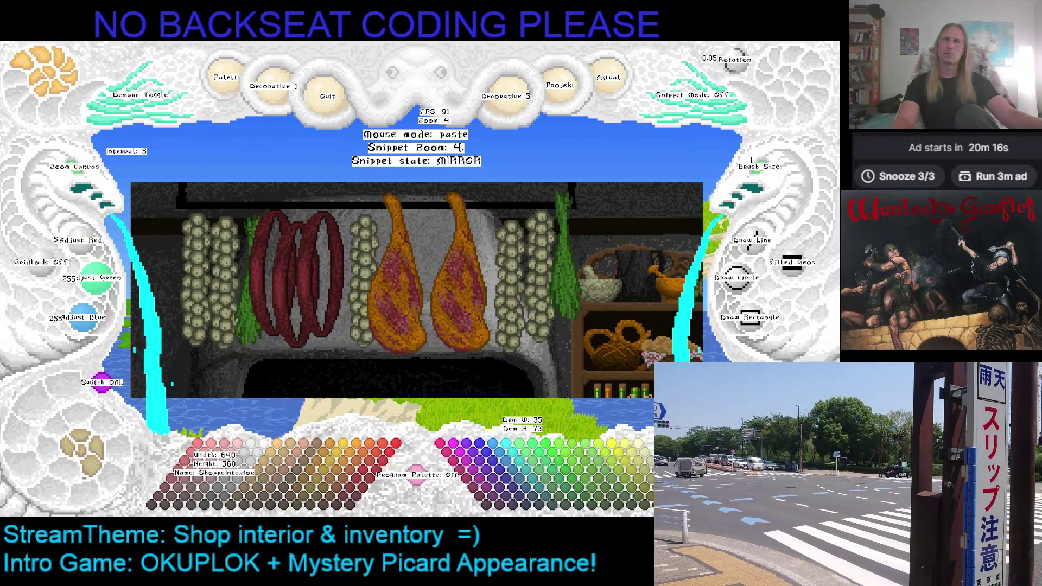
{"action": "right_click", "coordinate": [440, 228]}
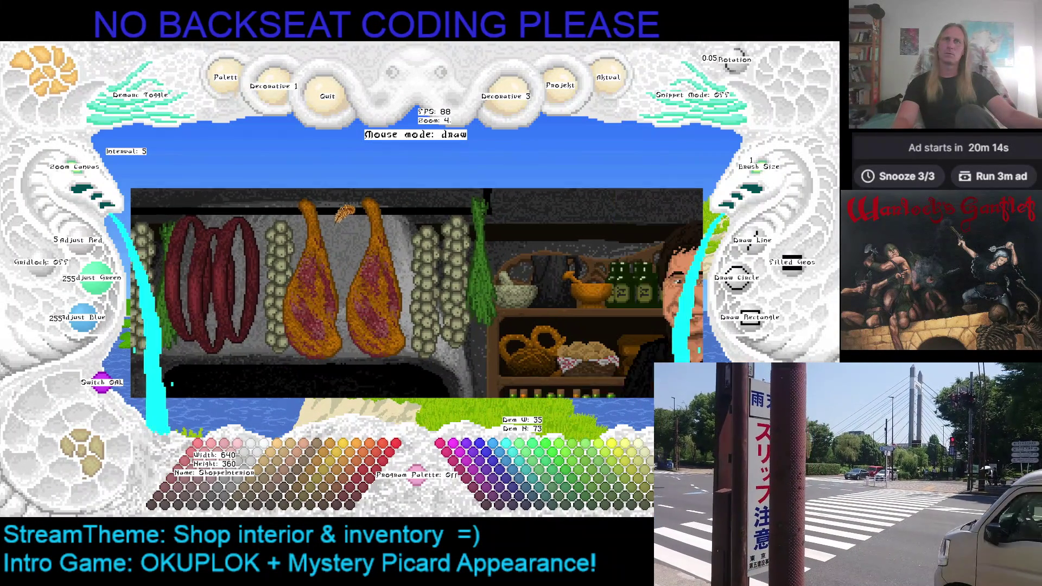
Step: Stamp a mirrored leek bunch at the shelf edge and return to drawing
{"action": "left_click_drag", "start_coordinate": [432, 207], "coordinate": [208, 214]}
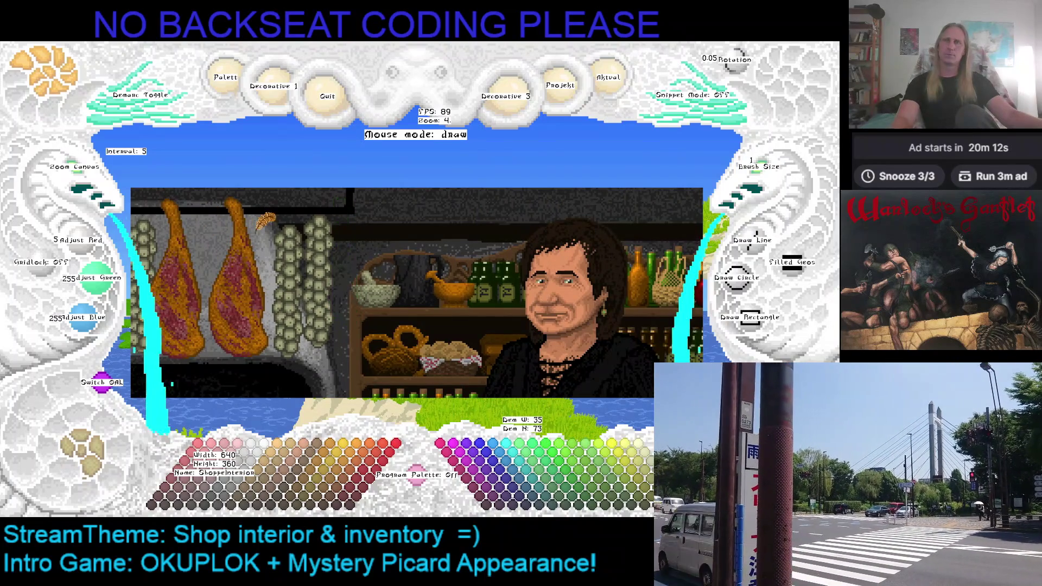
{"action": "right_click", "coordinate": [350, 236]}
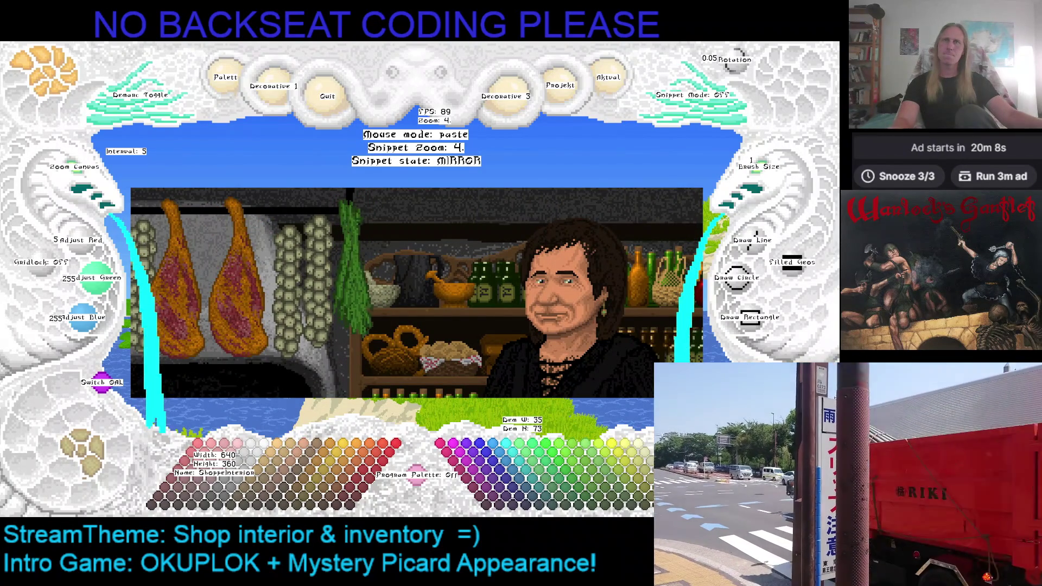
{"action": "right_click", "coordinate": [350, 195]}
Step: Zoom in on the hanging goods and pick black from the scene as drawing colour
{"action": "left_click", "coordinate": [63, 162]}
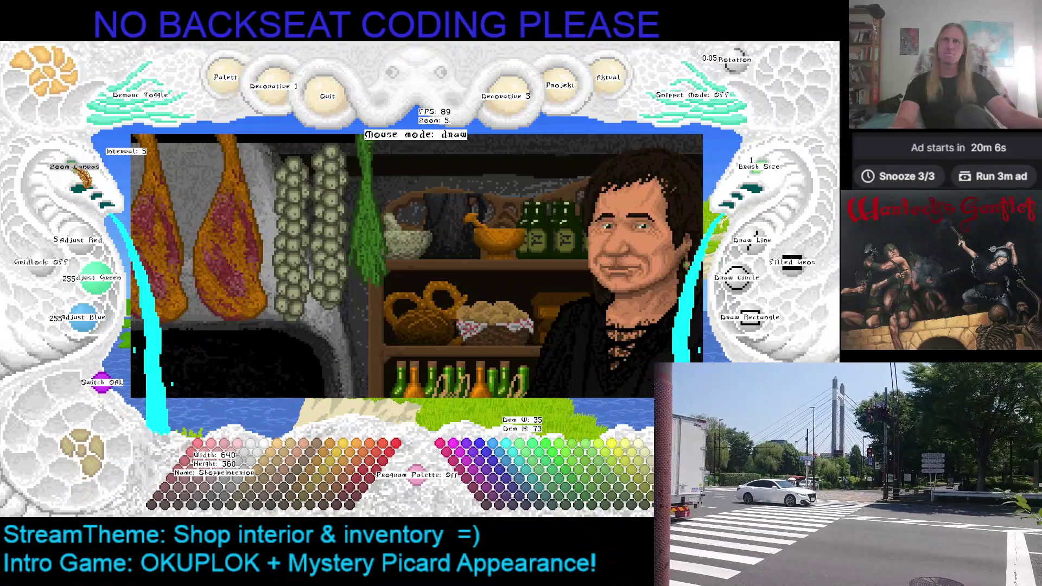
{"action": "left_click", "coordinate": [74, 167]}
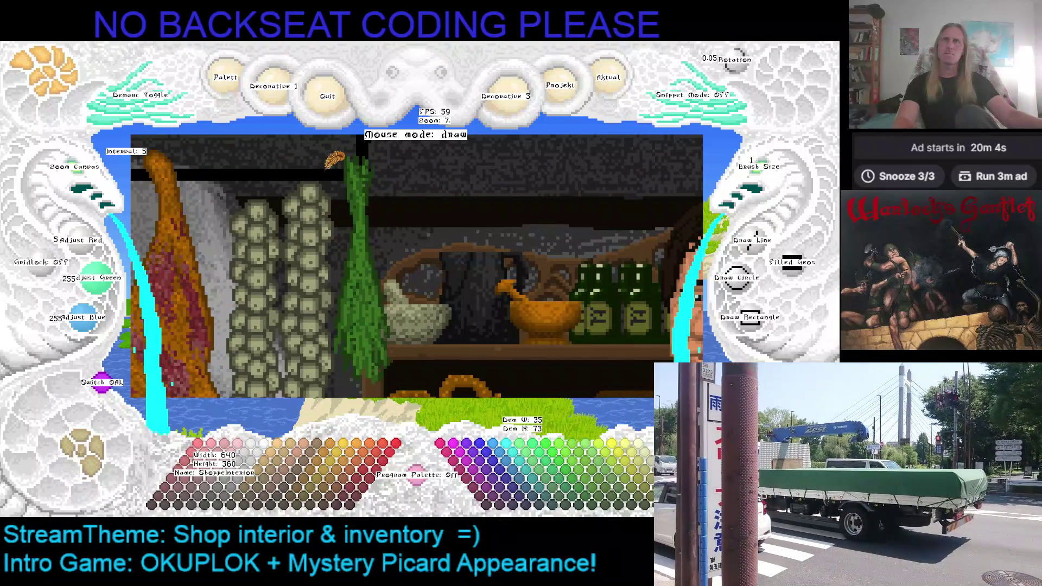
{"action": "middle_click", "coordinate": [335, 170]}
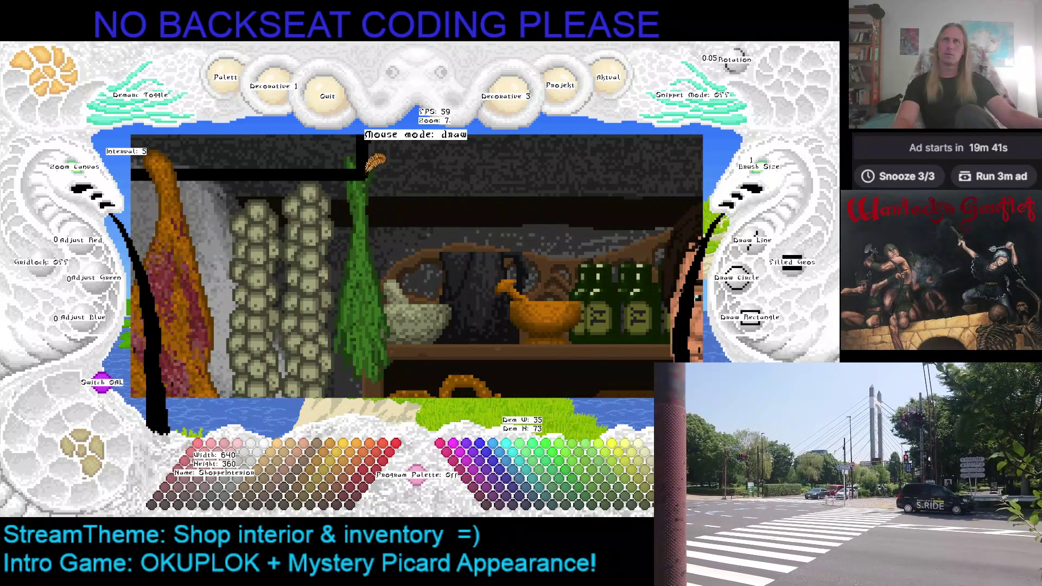
{"action": "scroll", "coordinate": [406, 163], "scroll_direction": "up", "scroll_amount": 2}
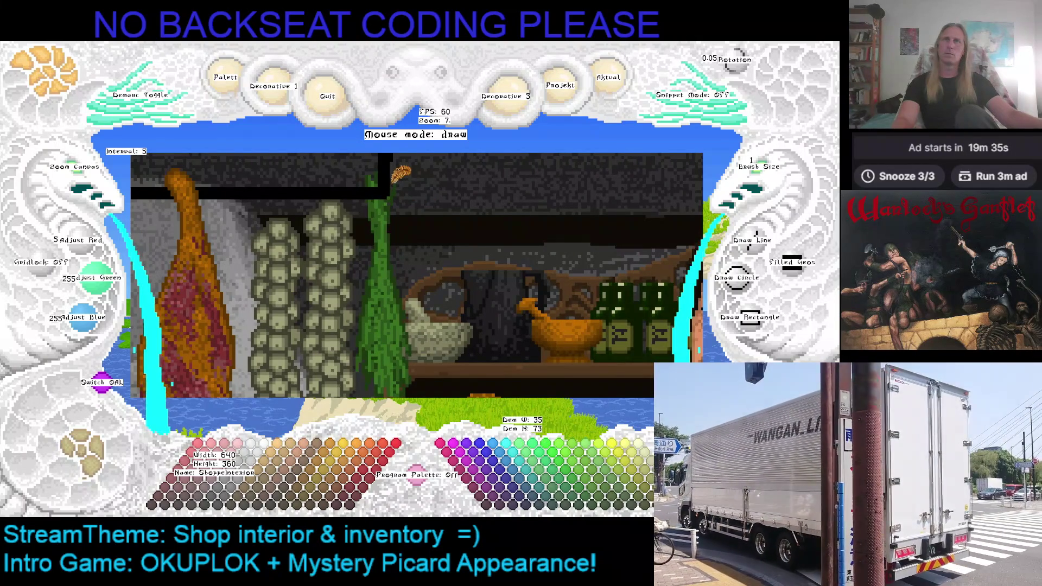
Step: Save the shop picture with Ctrl+S, then re-frame the view on the hams and sausages
{"action": "key", "text": "ctrl+s"}
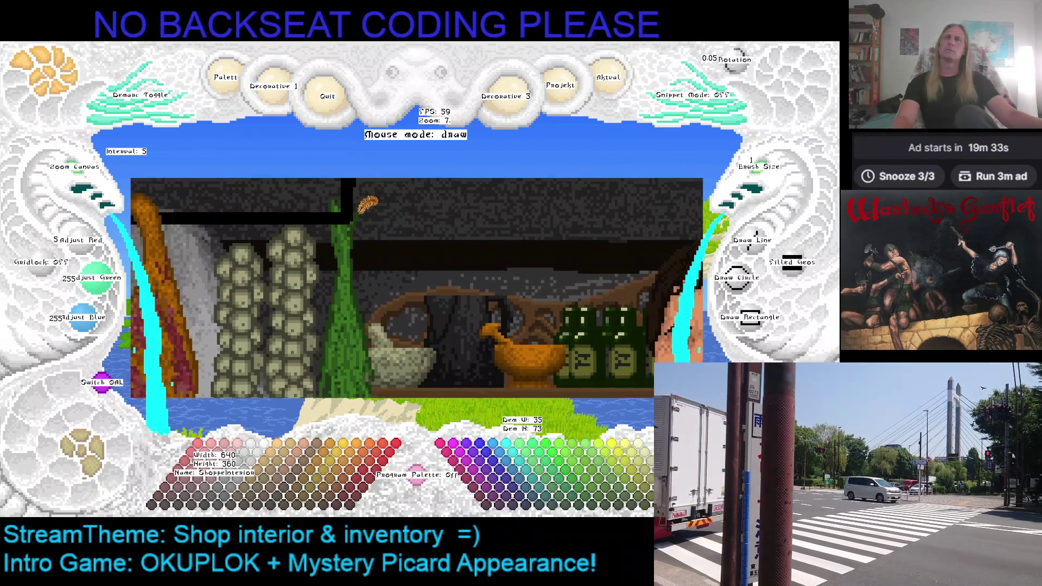
{"action": "key", "text": "Right"}
{"action": "key", "text": "Down"}
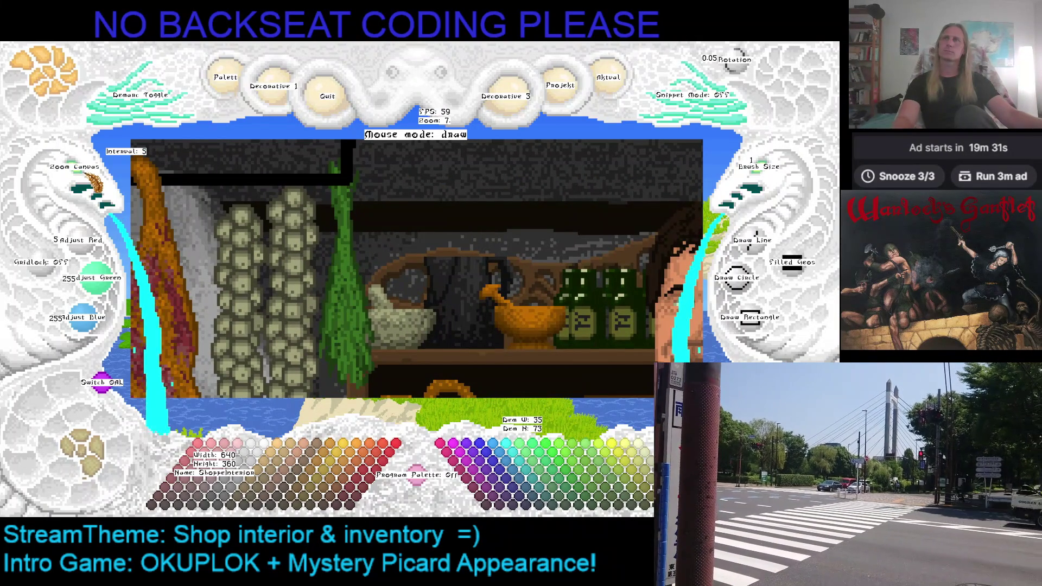
{"action": "left_click", "coordinate": [90, 177]}
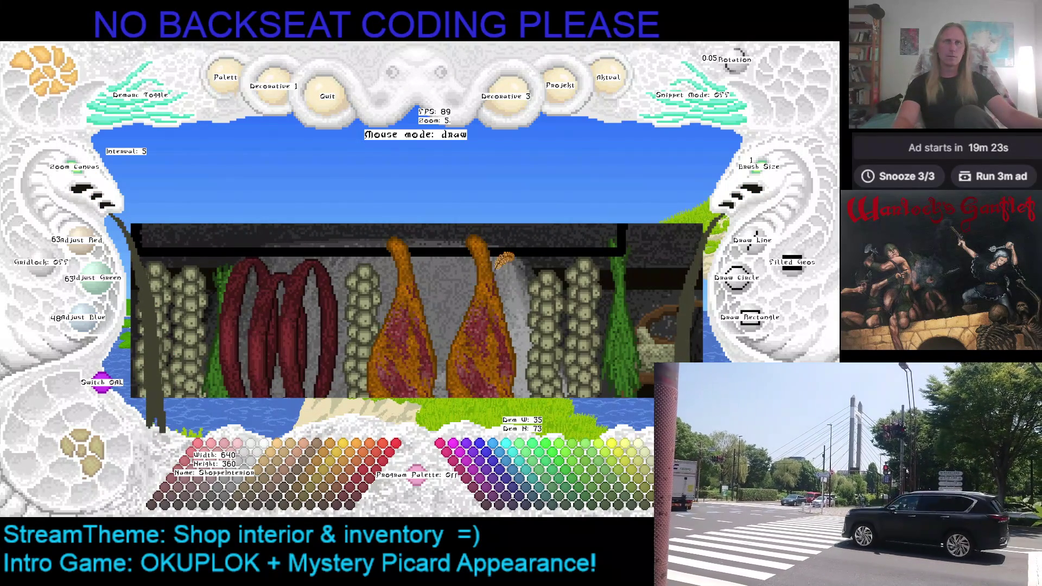
{"action": "scroll", "coordinate": [503, 261], "scroll_direction": "up", "scroll_amount": 2}
{"action": "left_click", "coordinate": [89, 173]}
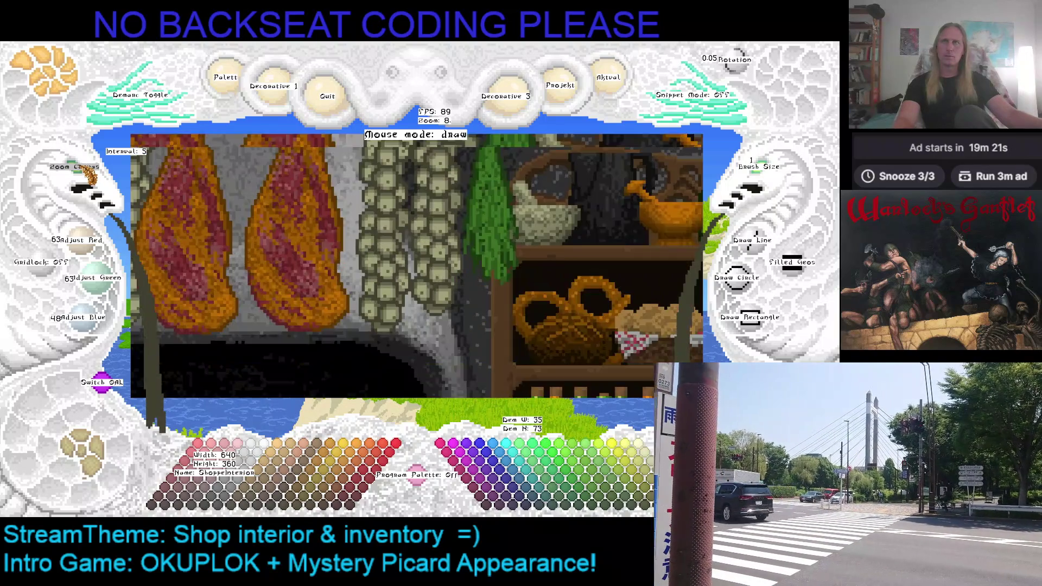
{"action": "scroll", "coordinate": [262, 342], "scroll_direction": "up", "scroll_amount": 2}
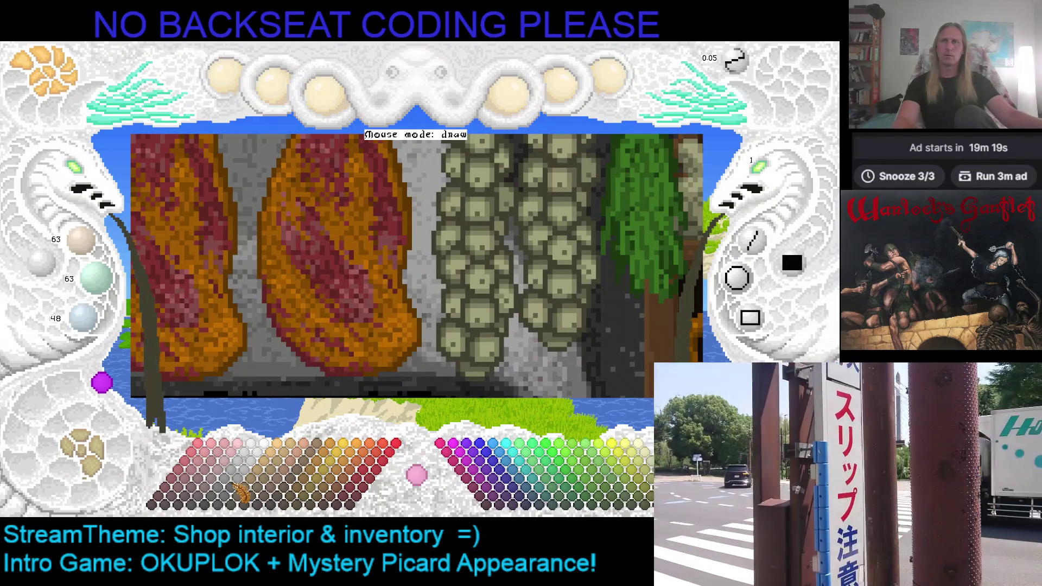
Step: Reset the canvas zoom to 2 to show the full shop image
{"action": "left_click", "coordinate": [85, 174]}
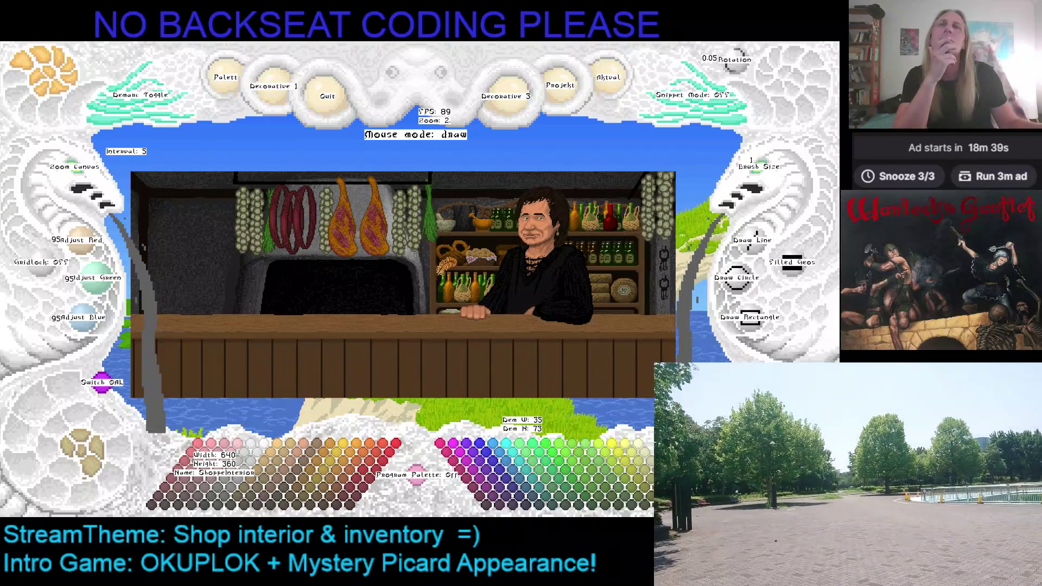
Step: Hide the shop interior backdrop layer with Switch OAL, leaving the hanging goods over the landscape
{"action": "left_click_drag", "start_coordinate": [446, 270], "coordinate": [385, 268]}
{"action": "mouse_move", "coordinate": [303, 246]}
{"action": "left_mouse_down"}
{"action": "mouse_move", "coordinate": [343, 253]}
{"action": "mouse_move", "coordinate": [329, 251]}
{"action": "left_mouse_up"}
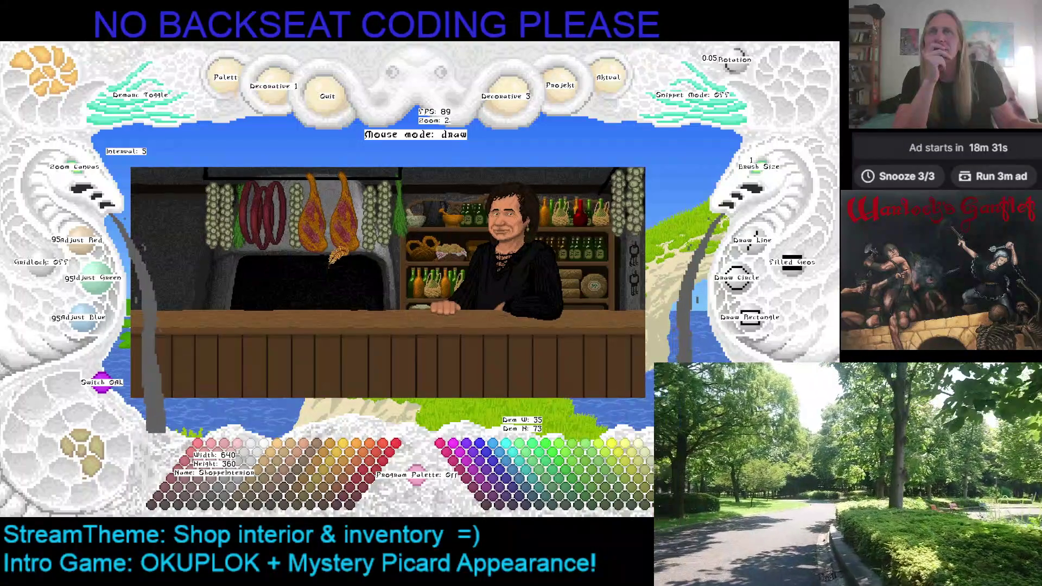
{"action": "left_click_drag", "start_coordinate": [320, 255], "coordinate": [328, 259]}
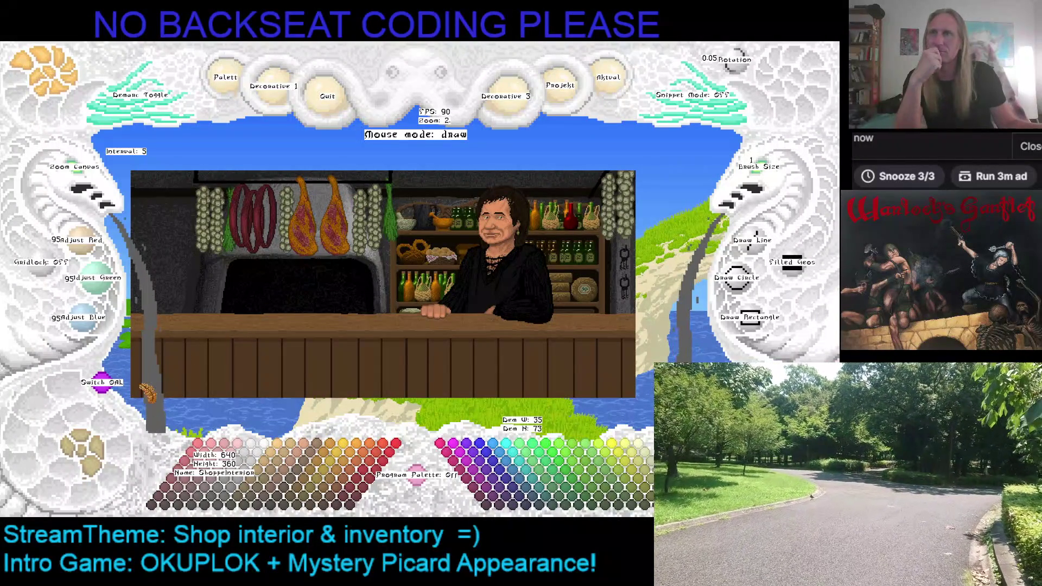
{"action": "left_click", "coordinate": [101, 383]}
{"action": "mouse_move", "coordinate": [275, 268]}
{"action": "left_mouse_down"}
{"action": "mouse_move", "coordinate": [302, 272]}
{"action": "mouse_move", "coordinate": [306, 261]}
{"action": "left_mouse_up"}
{"action": "scroll", "coordinate": [75, 173], "scroll_direction": "up", "scroll_amount": 4}
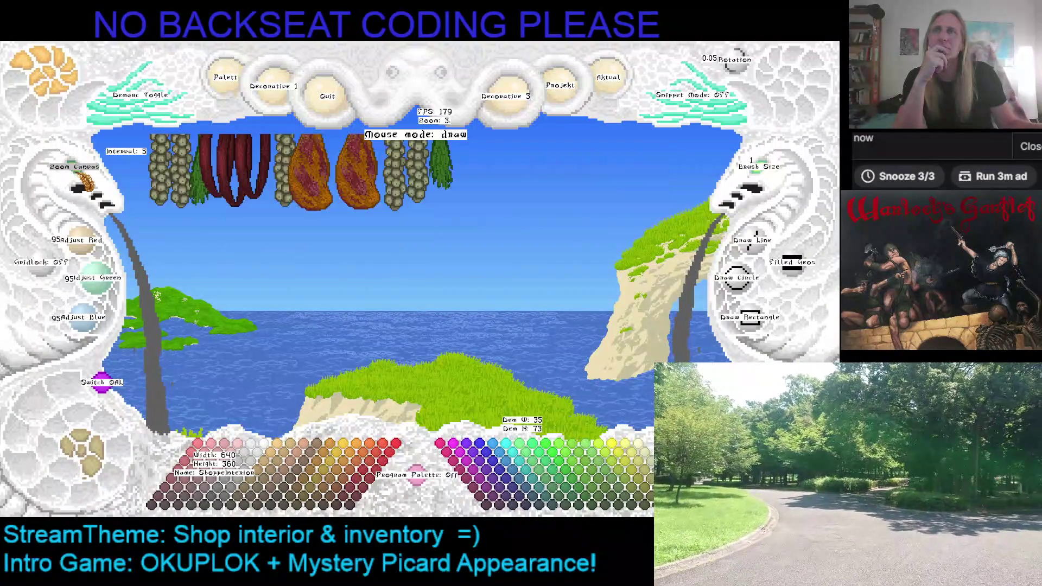
Step: Drag the hanging goods layer into place under its black rod
{"action": "left_click_drag", "start_coordinate": [416, 311], "coordinate": [436, 303]}
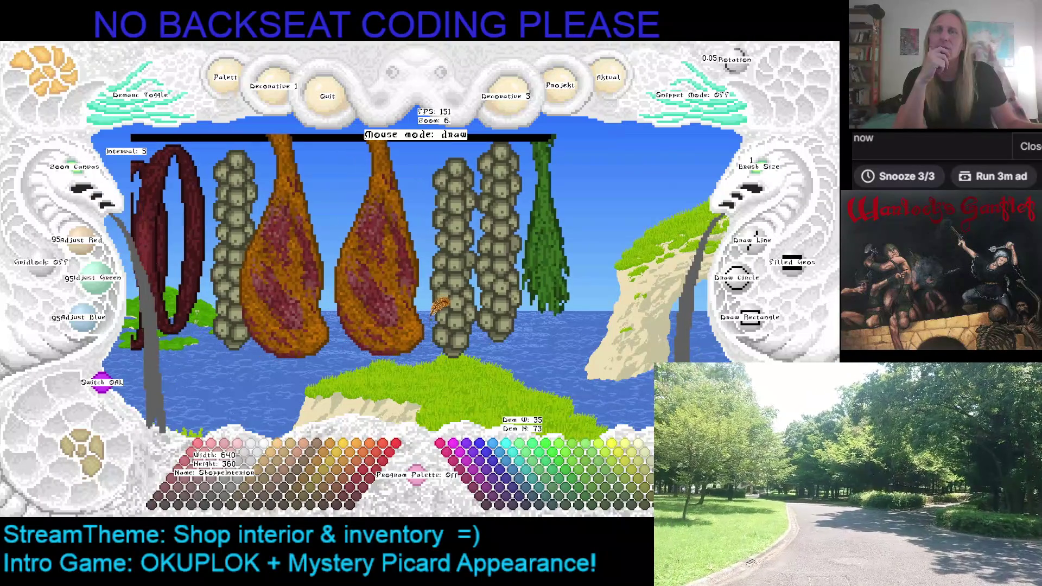
{"action": "left_click_drag", "start_coordinate": [411, 270], "coordinate": [395, 232]}
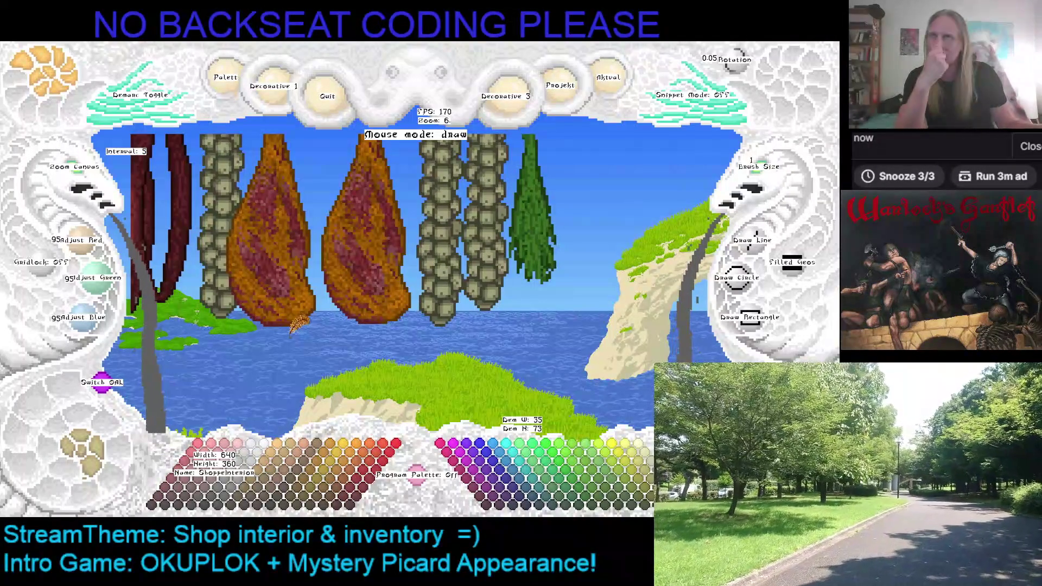
{"action": "mouse_move", "coordinate": [299, 328]}
{"action": "left_mouse_down"}
{"action": "mouse_move", "coordinate": [323, 376]}
{"action": "mouse_move", "coordinate": [323, 359]}
{"action": "left_mouse_up"}
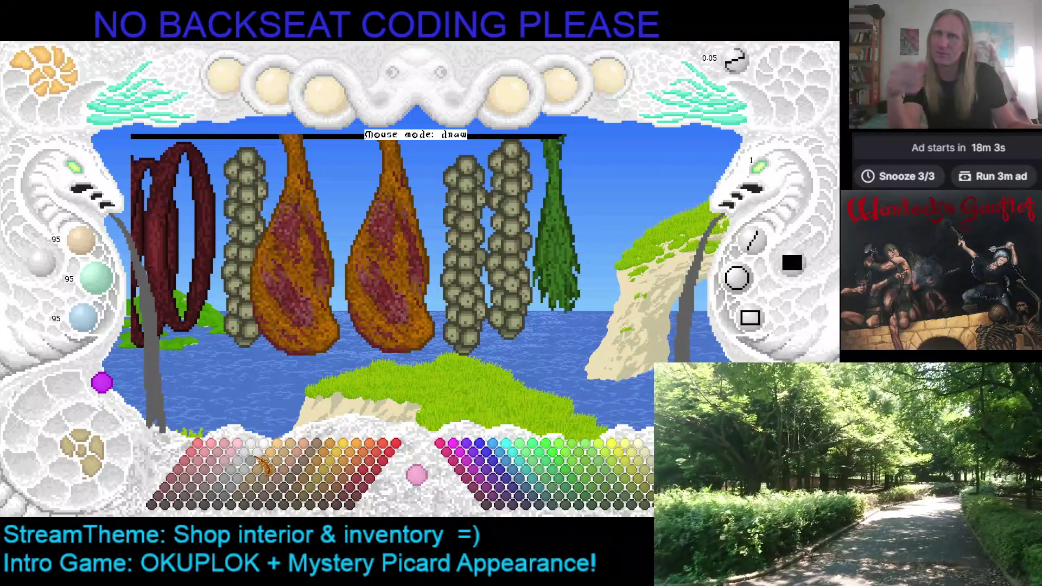
Step: Set the drawing colour to a medium tan from the palette
{"action": "left_click", "coordinate": [280, 463]}
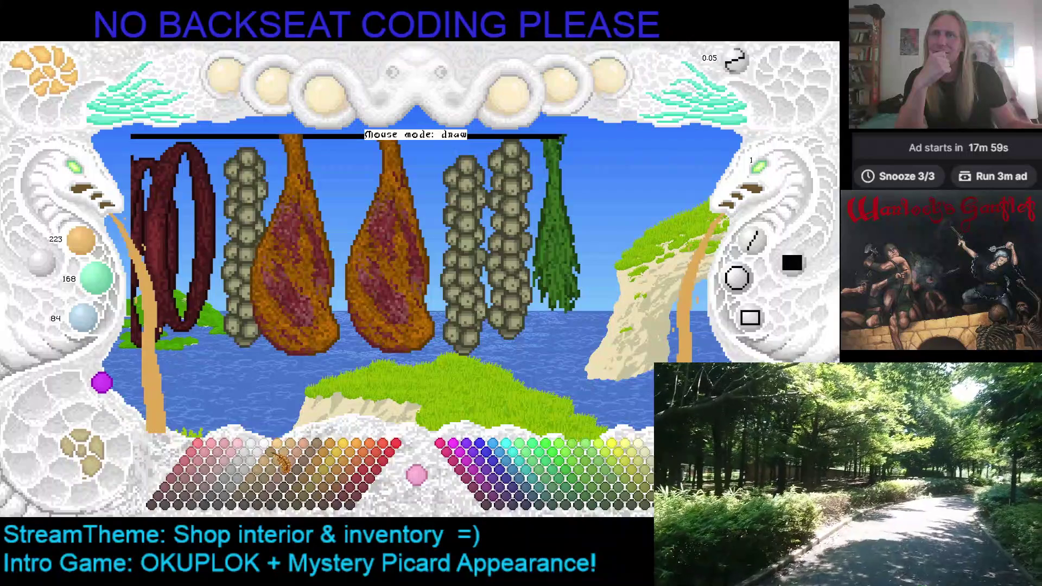
{"action": "left_click", "coordinate": [271, 469]}
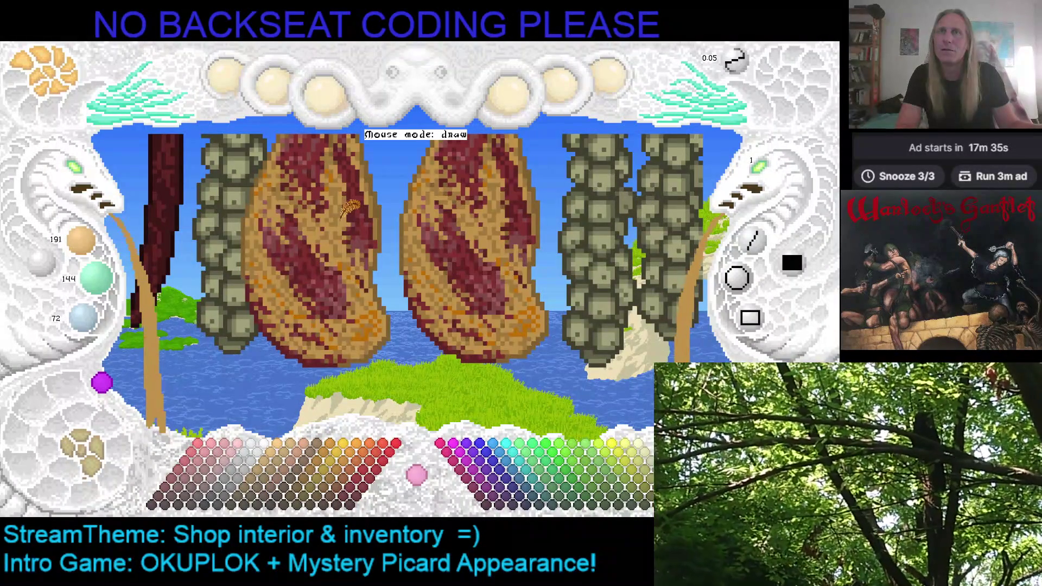
Step: Lighten the speckled tan texture on both cured hams using a medium tan
{"action": "left_click", "coordinate": [284, 463]}
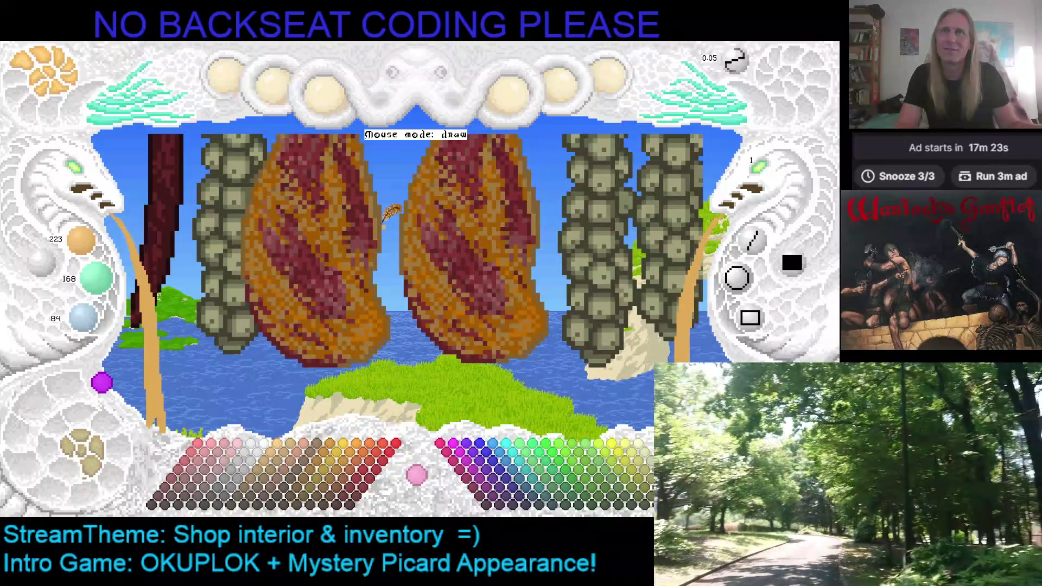
{"action": "left_click", "coordinate": [280, 481]}
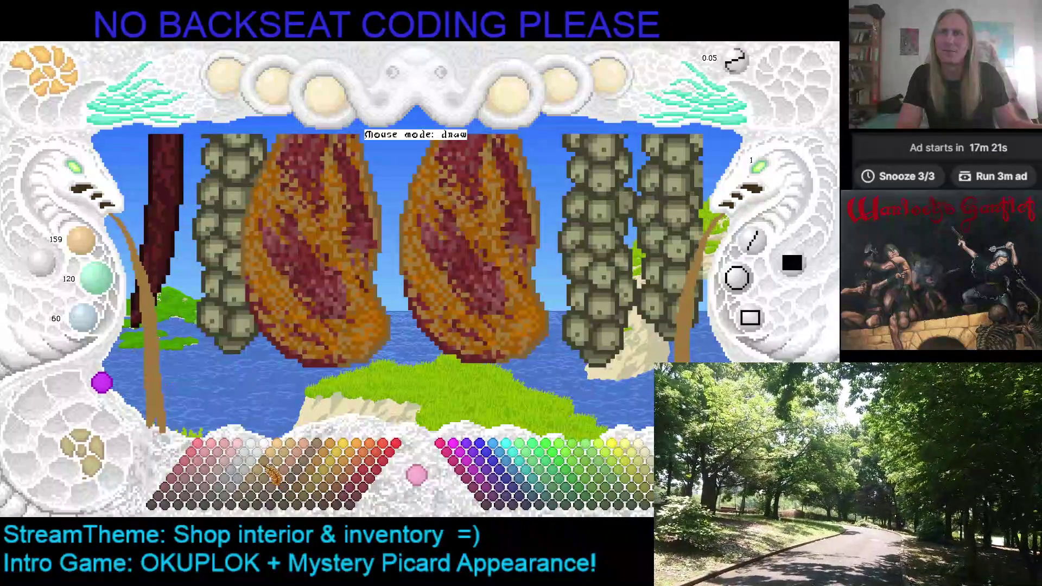
{"action": "left_click", "coordinate": [273, 471]}
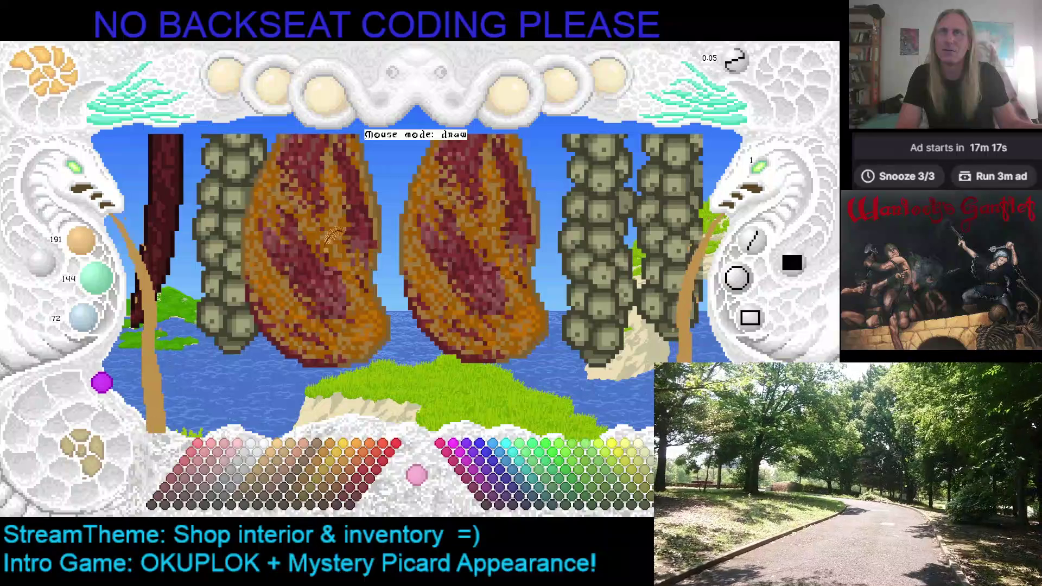
{"action": "left_click", "coordinate": [330, 236]}
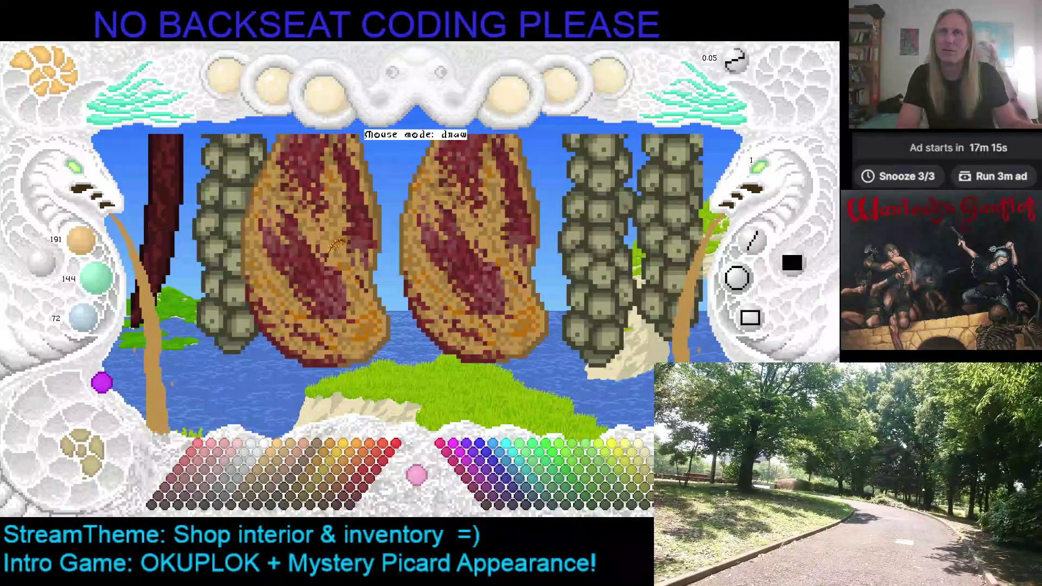
Step: Add deep orange highlight strokes along the left ham's edge and below, then view the whole scene
{"action": "left_click", "coordinate": [376, 322]}
{"action": "left_click_drag", "start_coordinate": [375, 323], "coordinate": [397, 307]}
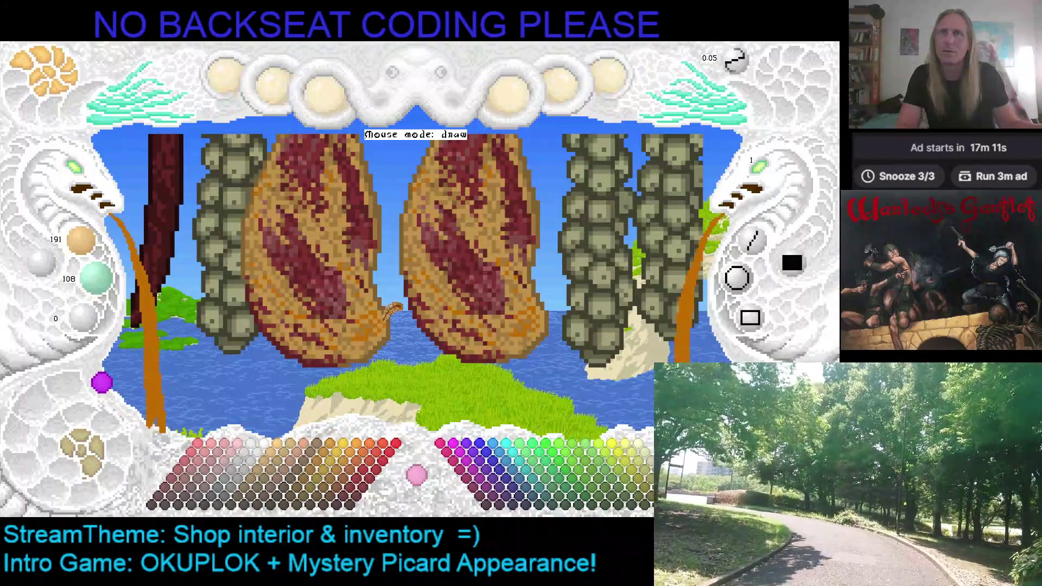
{"action": "mouse_move", "coordinate": [417, 349]}
{"action": "left_mouse_down"}
{"action": "mouse_move", "coordinate": [394, 367]}
{"action": "mouse_move", "coordinate": [427, 356]}
{"action": "left_mouse_up"}
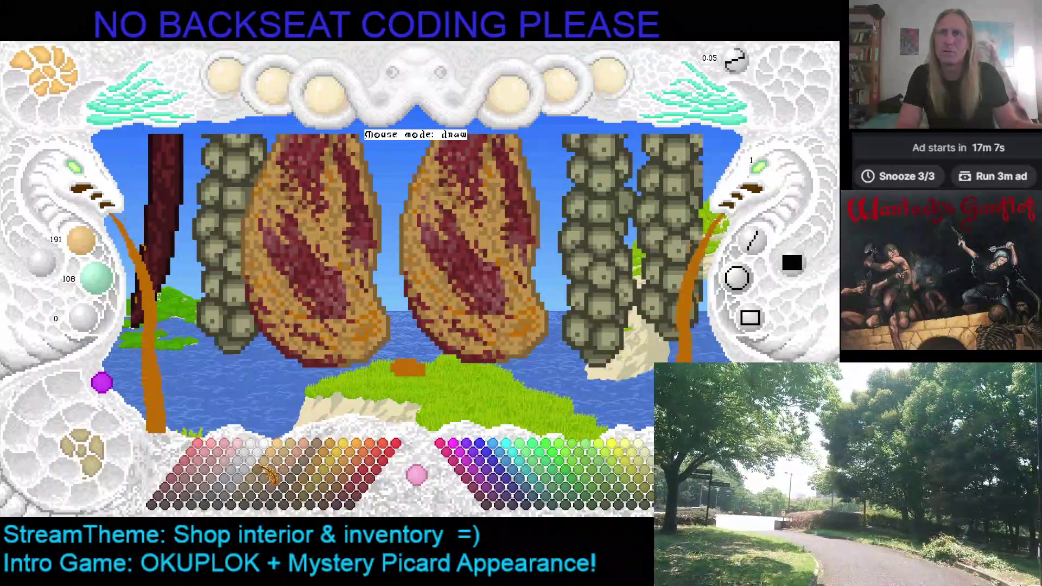
{"action": "right_click", "coordinate": [337, 236]}
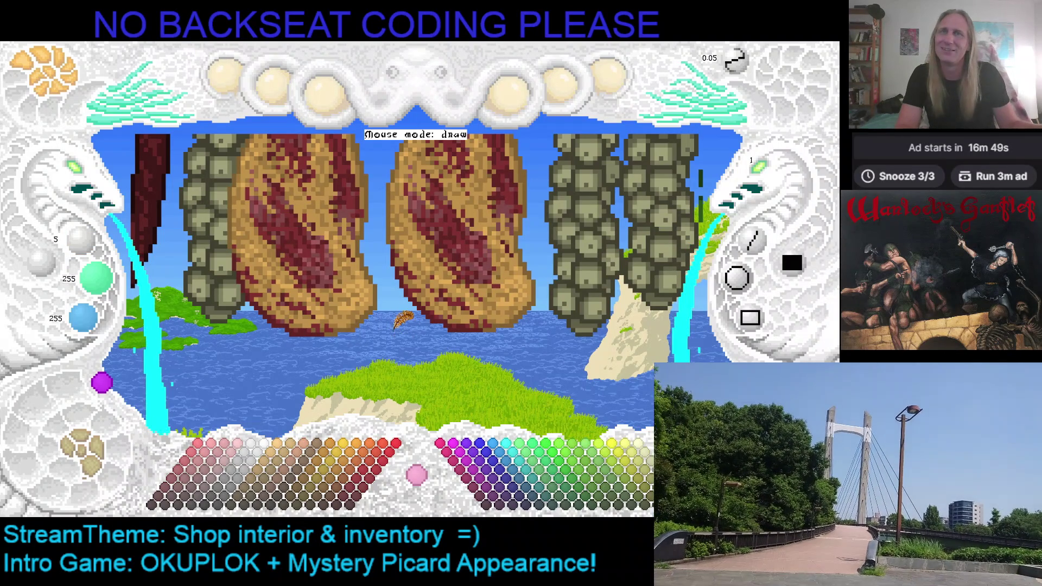
{"action": "scroll", "coordinate": [401, 320], "scroll_direction": "down", "scroll_amount": 2}
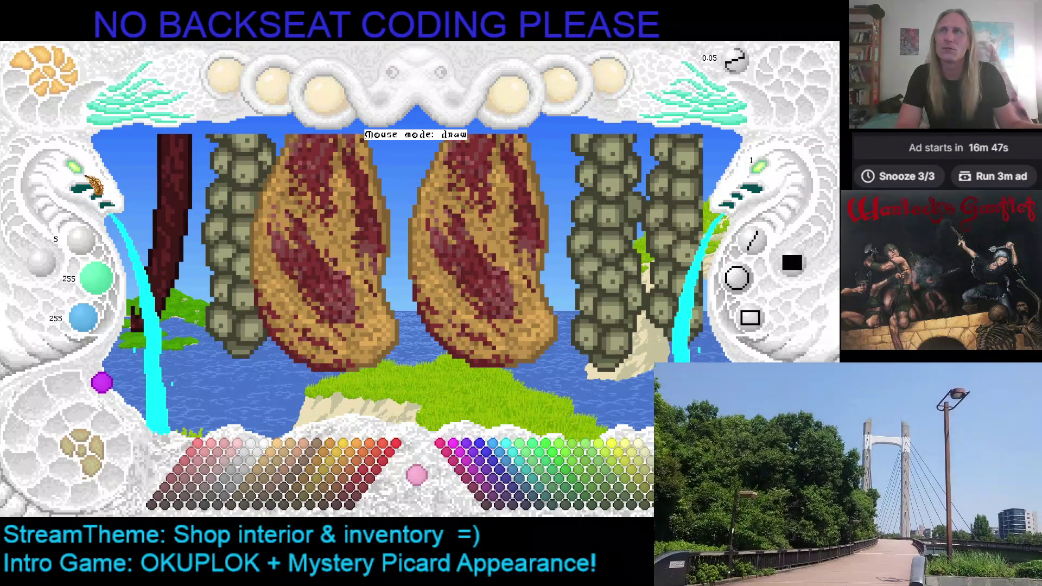
{"action": "left_click", "coordinate": [89, 175]}
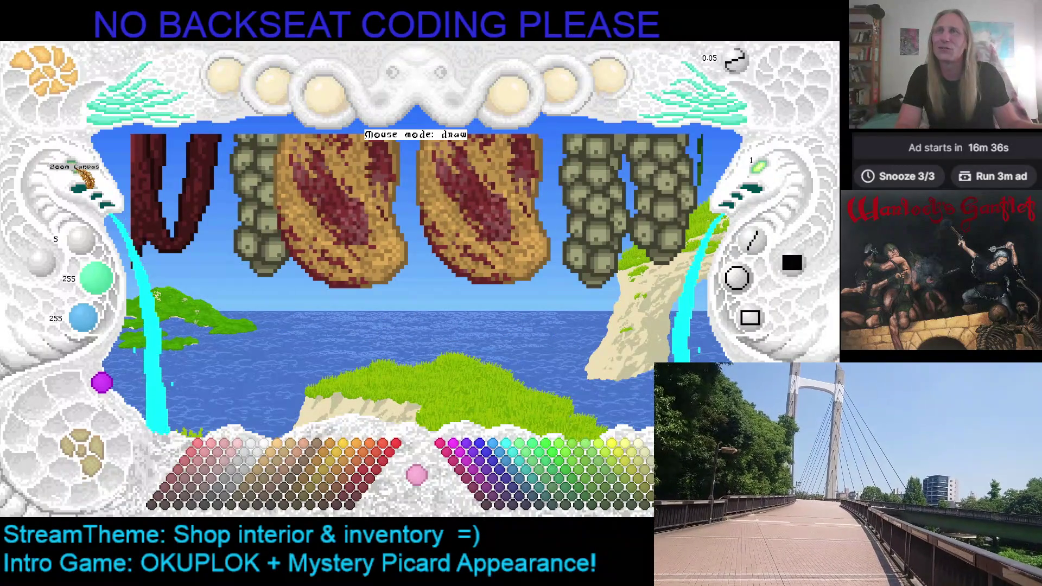
Step: Dab a dark-red test stroke in the water and settle on a medium red-brown colour
{"action": "left_click", "coordinate": [81, 174]}
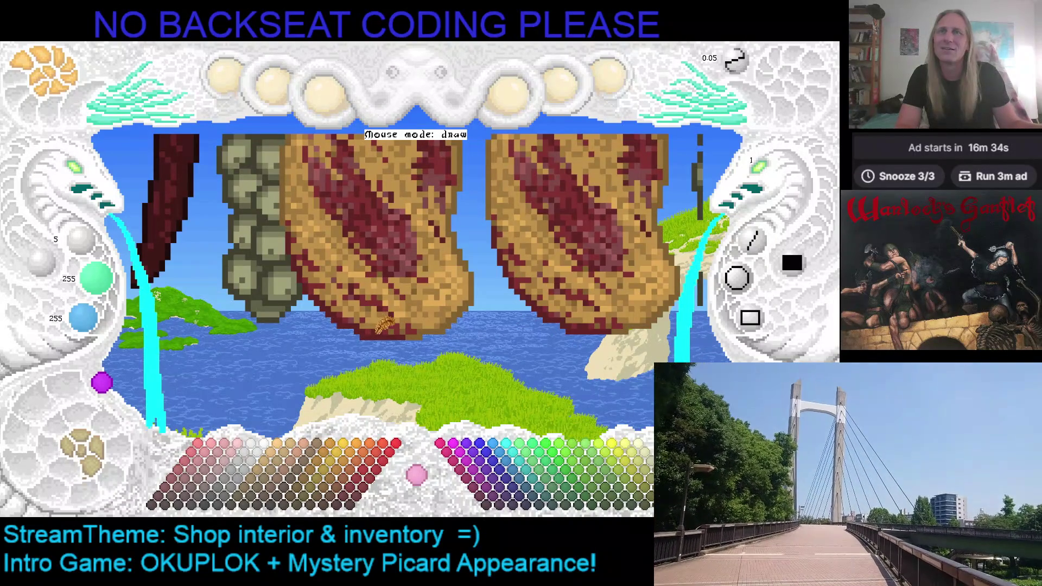
{"action": "mouse_move", "coordinate": [376, 339]}
{"action": "left_mouse_down"}
{"action": "mouse_move", "coordinate": [400, 336]}
{"action": "mouse_move", "coordinate": [381, 336]}
{"action": "left_mouse_up"}
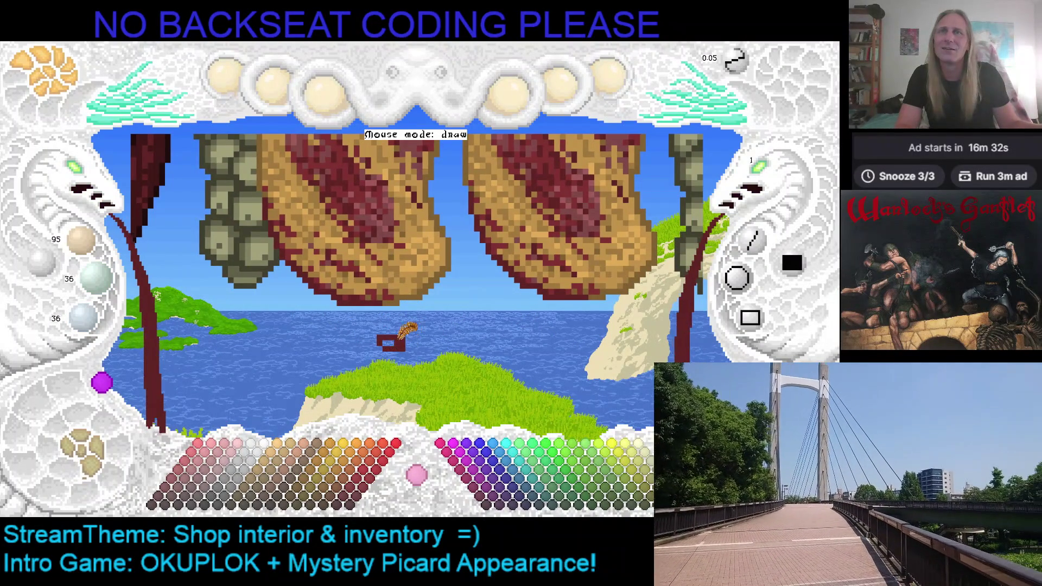
{"action": "left_click", "coordinate": [197, 491]}
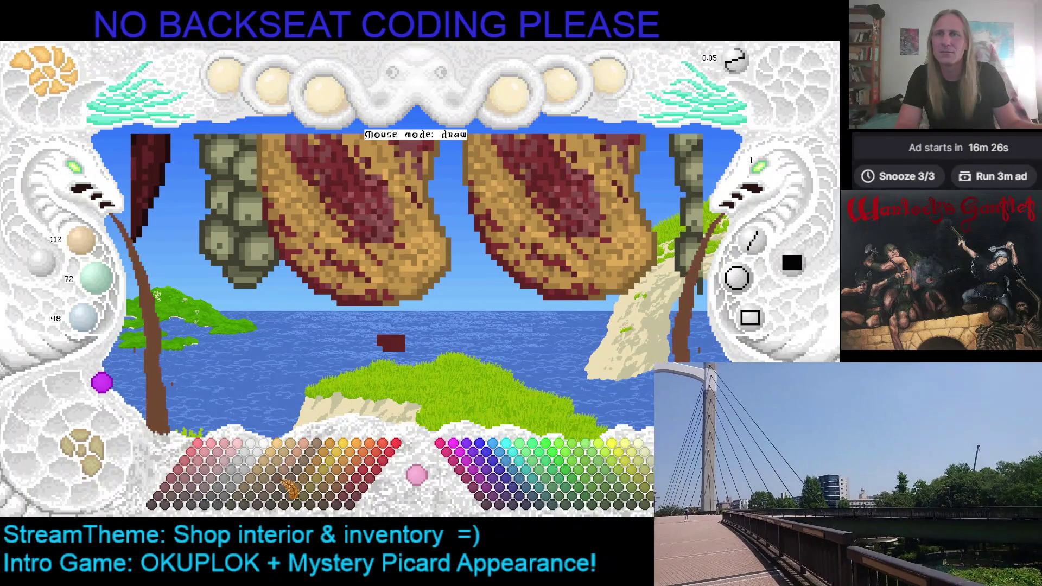
{"action": "left_click", "coordinate": [194, 490]}
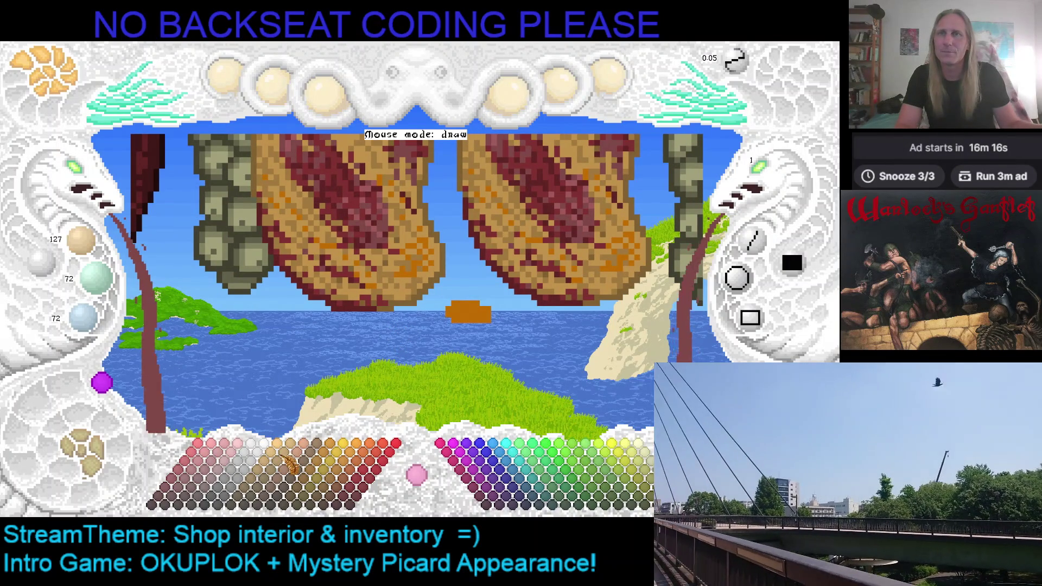
Step: Try darker and lighter tan shades from the palette for the hanging items
{"action": "left_click", "coordinate": [384, 248]}
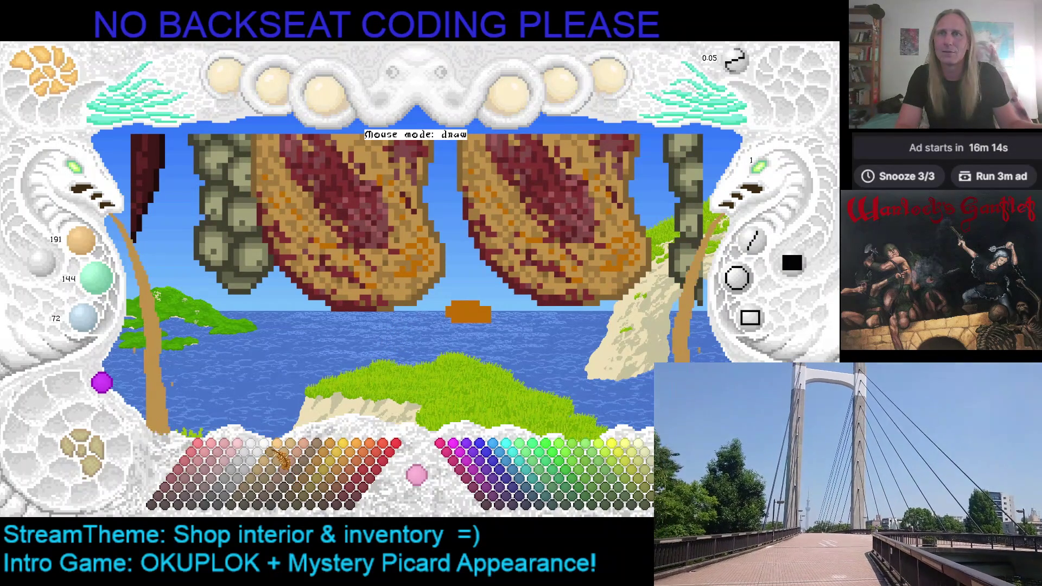
{"action": "left_click", "coordinate": [281, 456]}
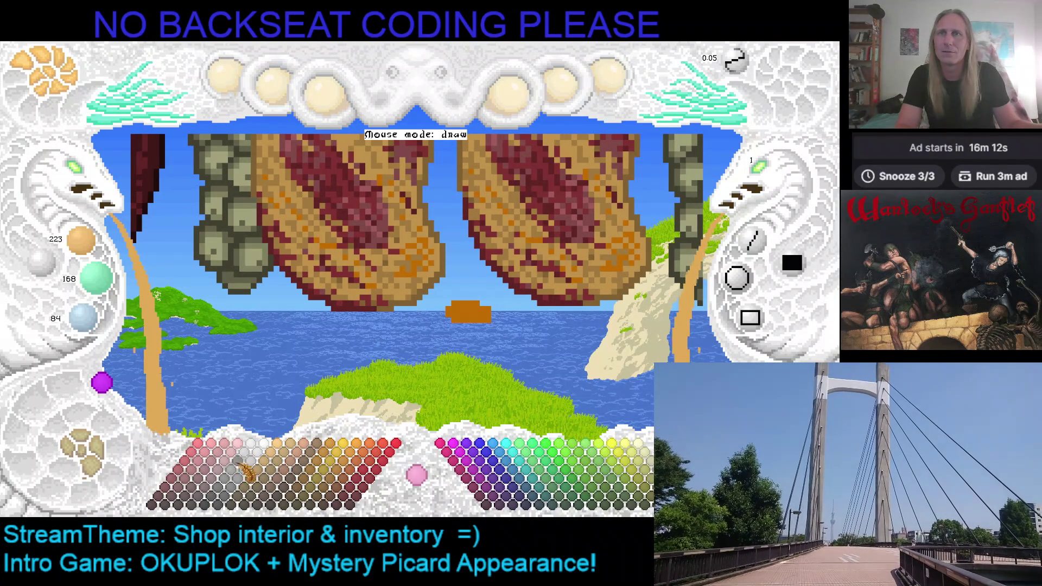
{"action": "left_click", "coordinate": [277, 473]}
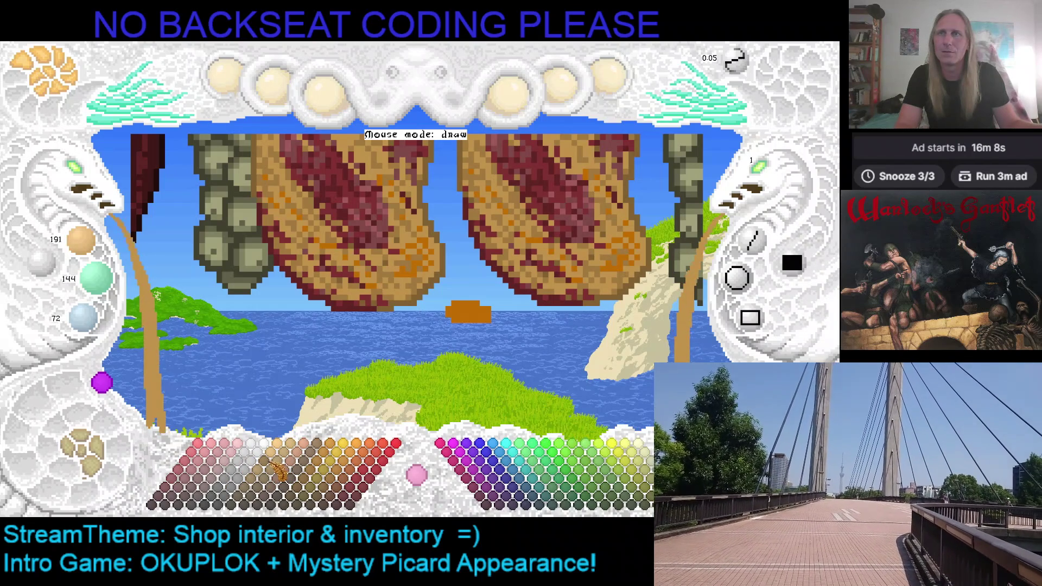
{"action": "left_click", "coordinate": [267, 453]}
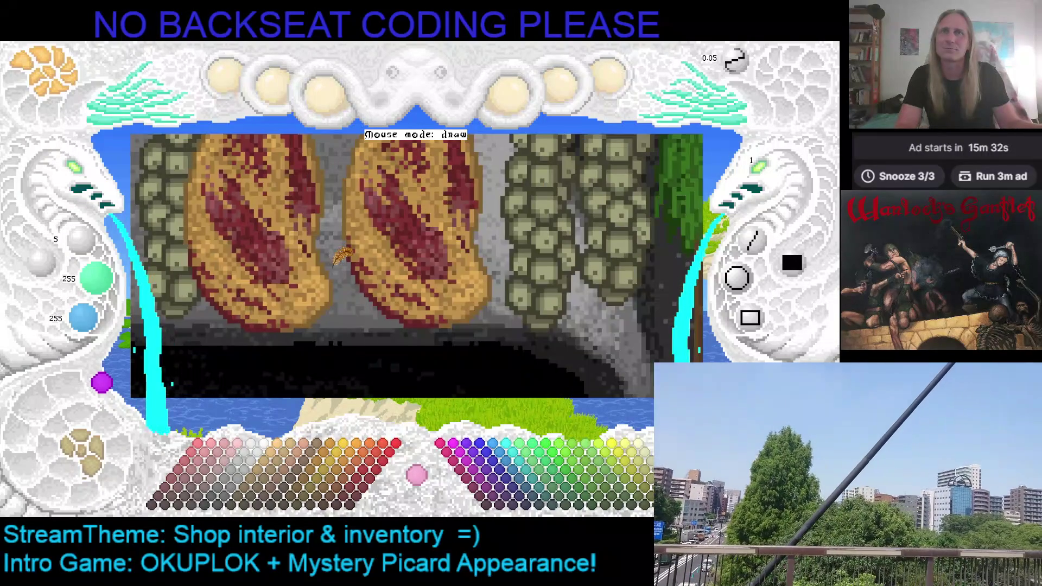
Step: Switch the backdrop to the sea scene and scribble a dark-red test blob in the water with reds sampled from the ham
{"action": "left_click", "coordinate": [105, 384]}
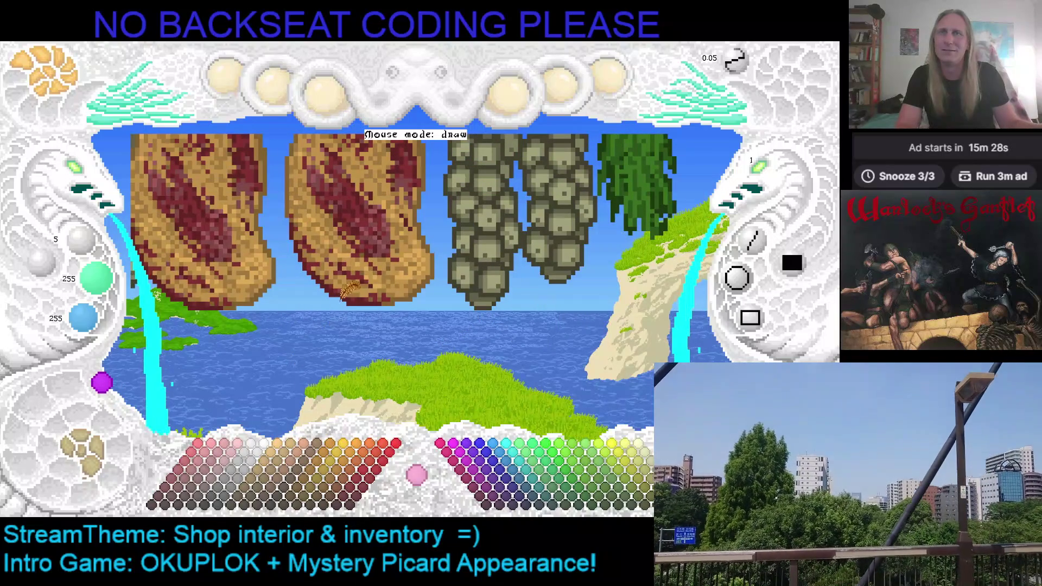
{"action": "right_click", "coordinate": [359, 287]}
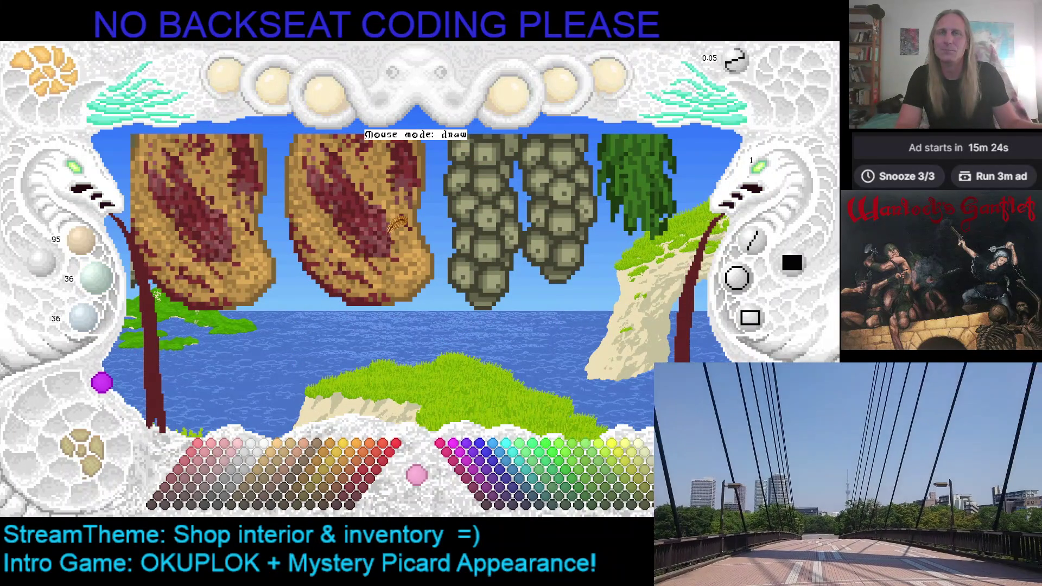
{"action": "right_click", "coordinate": [395, 223]}
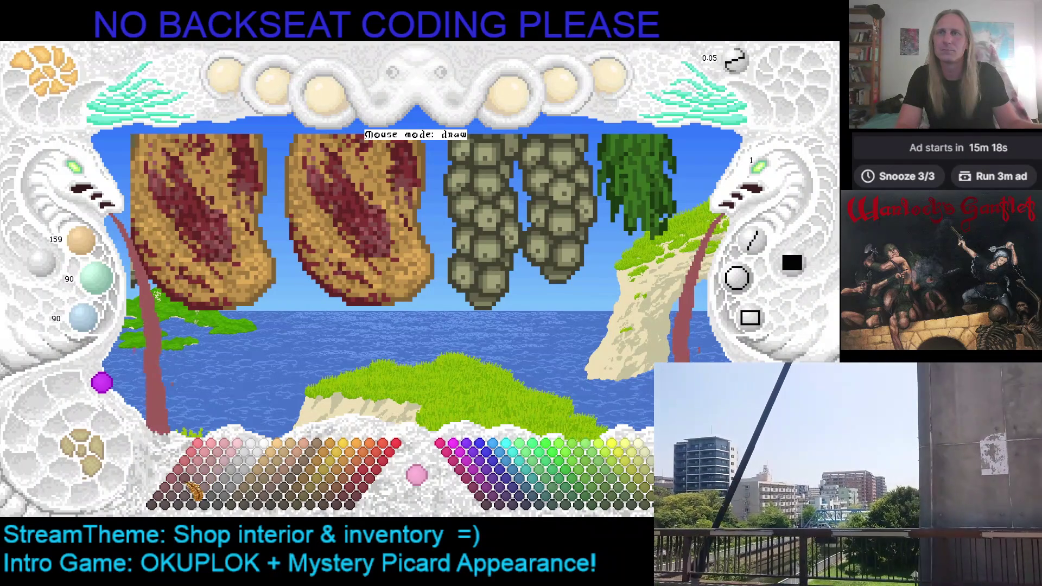
{"action": "left_click", "coordinate": [196, 485]}
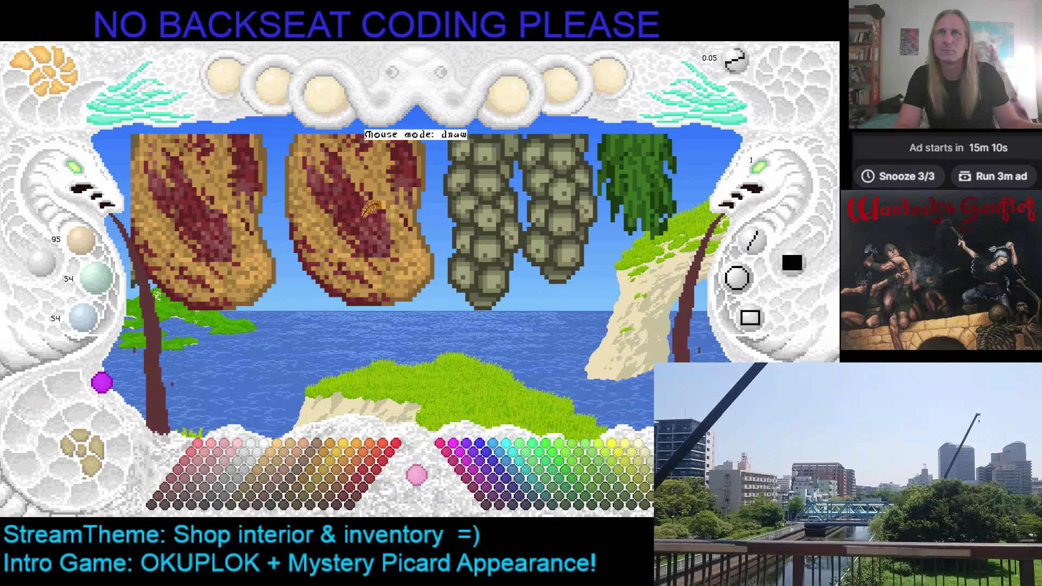
{"action": "left_click_drag", "start_coordinate": [313, 326], "coordinate": [334, 335]}
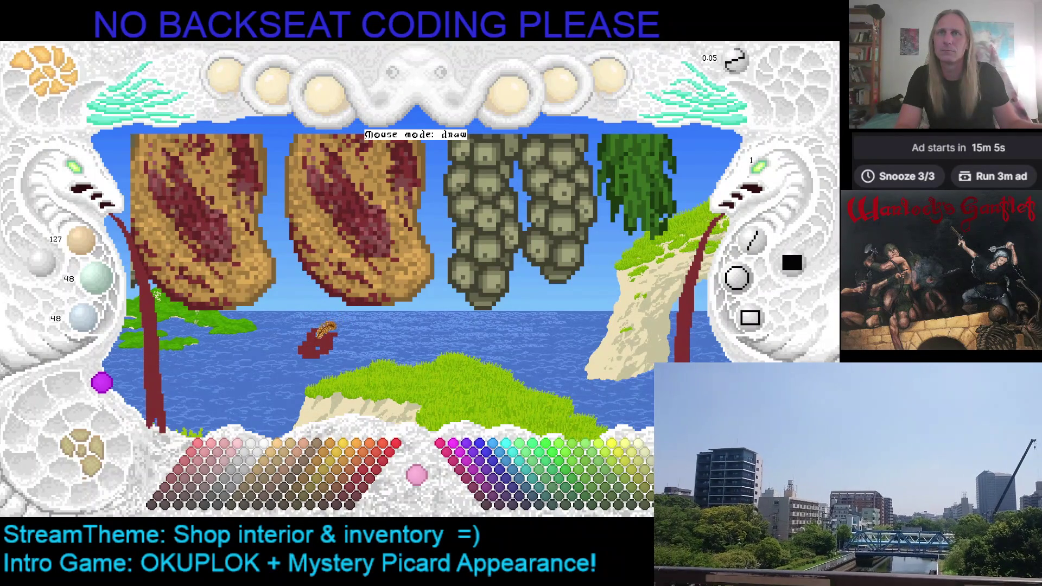
{"action": "left_click_drag", "start_coordinate": [267, 339], "coordinate": [293, 332]}
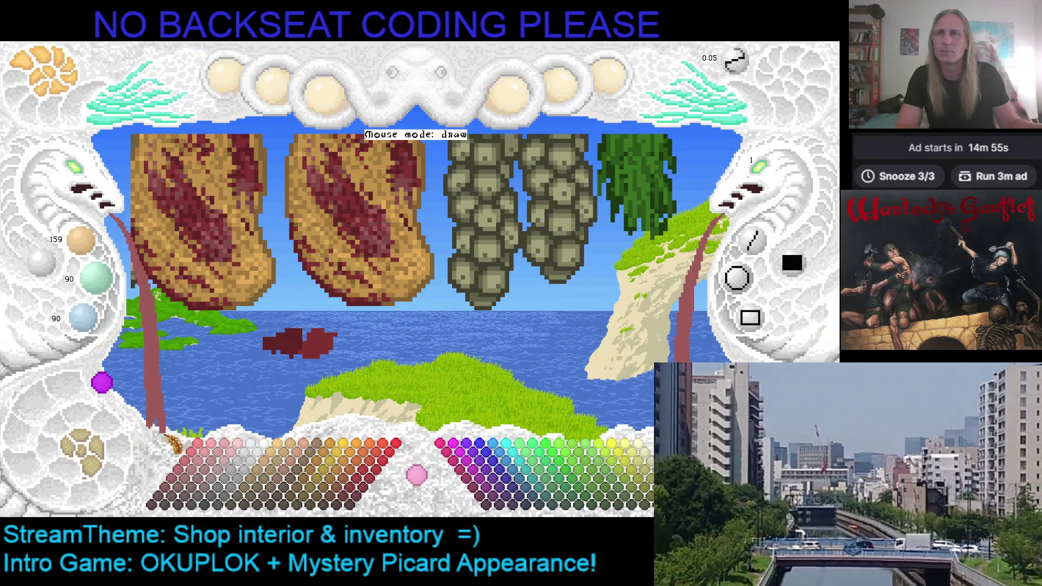
Step: Shade the test blob with darker reds on its body and lighter red at its right end, then view more of the scene
{"action": "left_click", "coordinate": [197, 488]}
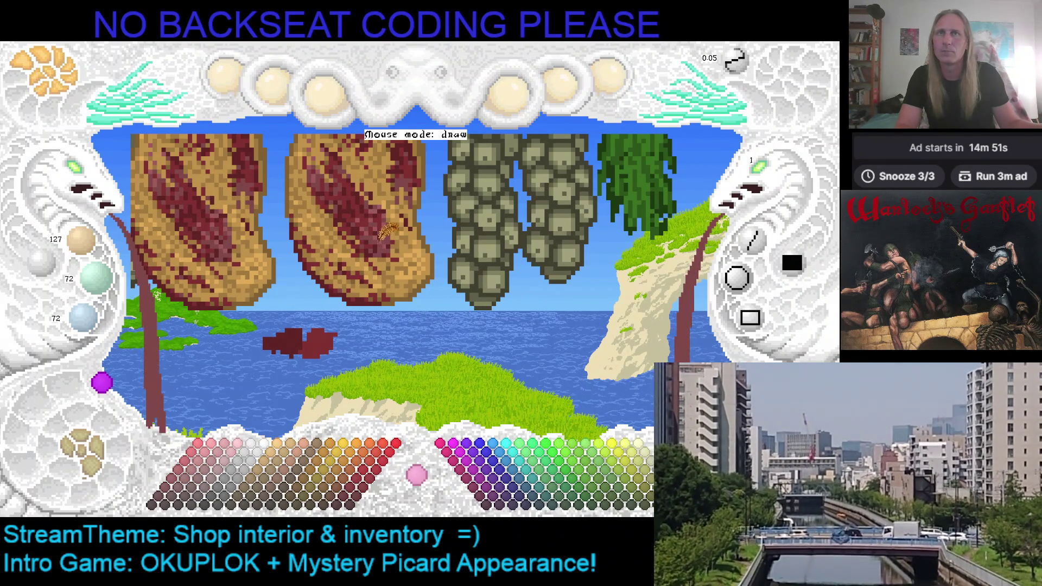
{"action": "left_click", "coordinate": [187, 494]}
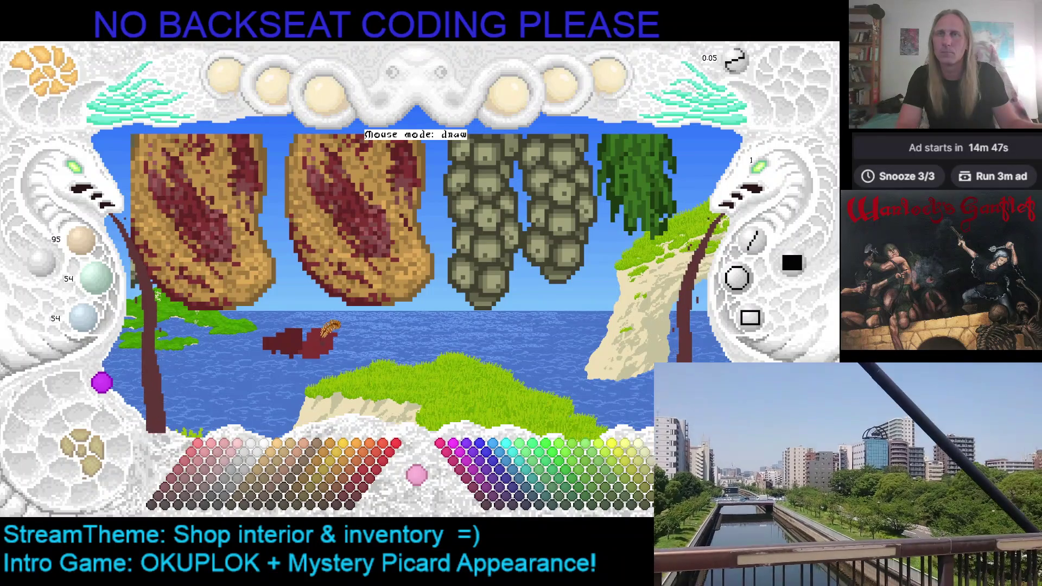
{"action": "left_click_drag", "start_coordinate": [330, 327], "coordinate": [318, 342]}
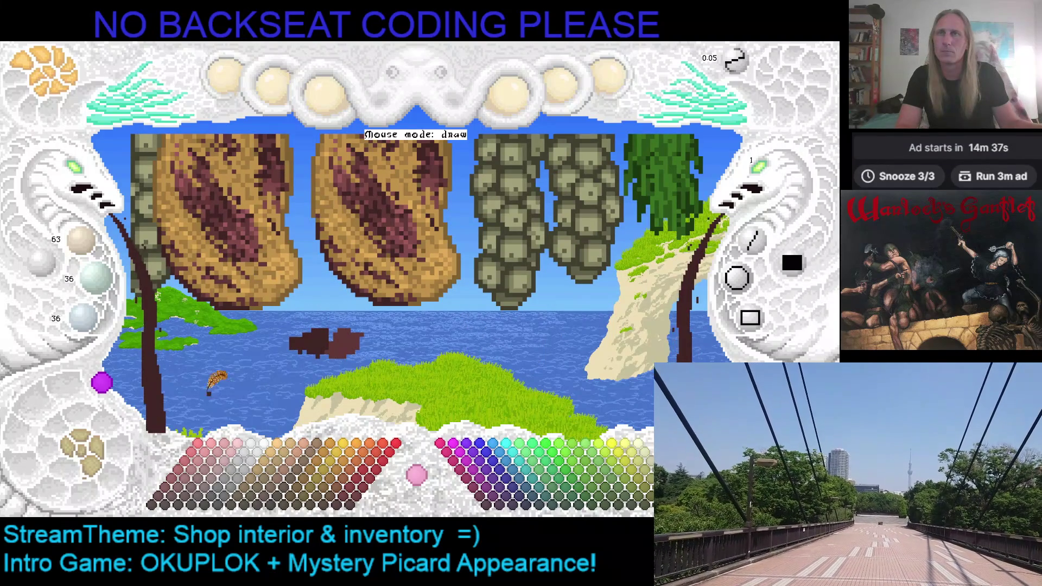
{"action": "left_click", "coordinate": [186, 481]}
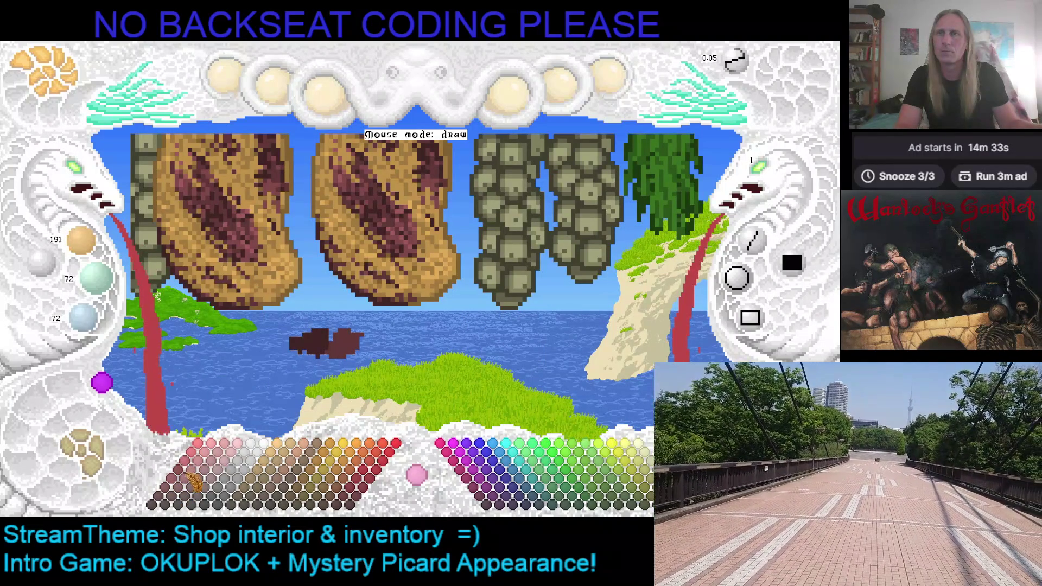
{"action": "left_click", "coordinate": [178, 498]}
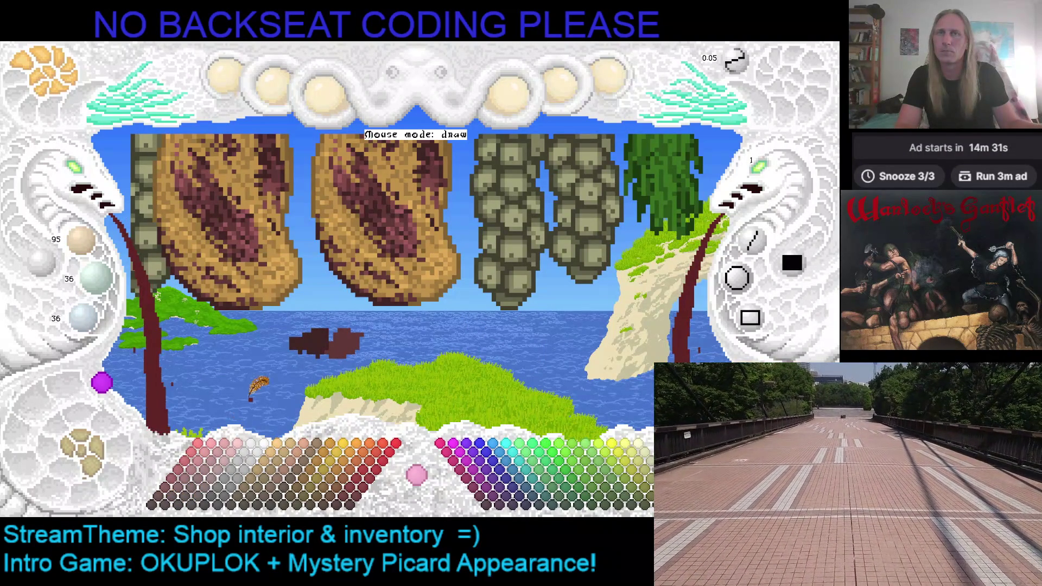
{"action": "mouse_move", "coordinate": [362, 355]}
{"action": "left_mouse_down"}
{"action": "mouse_move", "coordinate": [387, 319]}
{"action": "mouse_move", "coordinate": [360, 312]}
{"action": "left_mouse_up"}
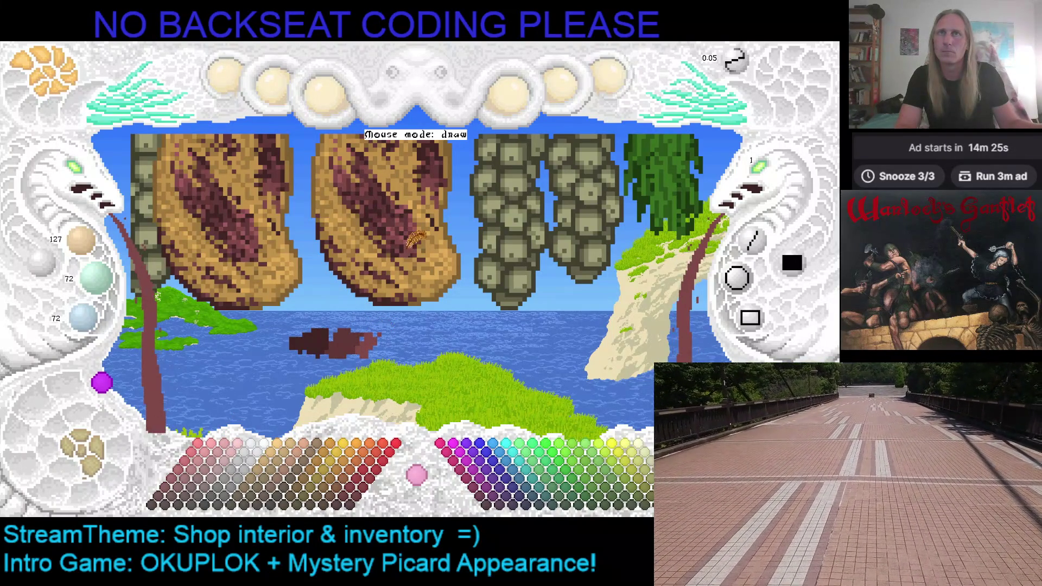
{"action": "left_click", "coordinate": [386, 336]}
{"action": "left_click_drag", "start_coordinate": [386, 337], "coordinate": [388, 340]}
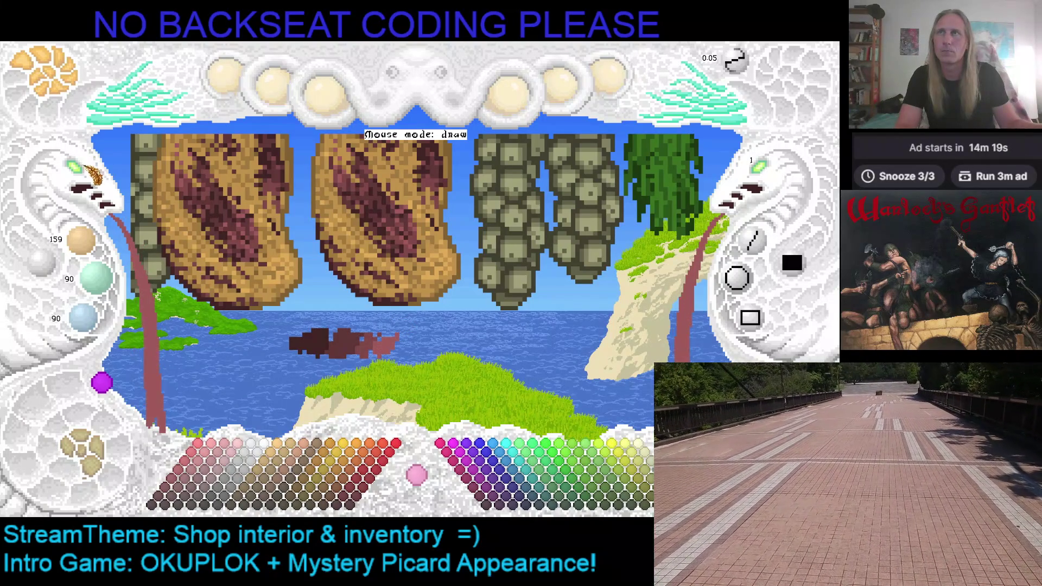
{"action": "left_click", "coordinate": [81, 180]}
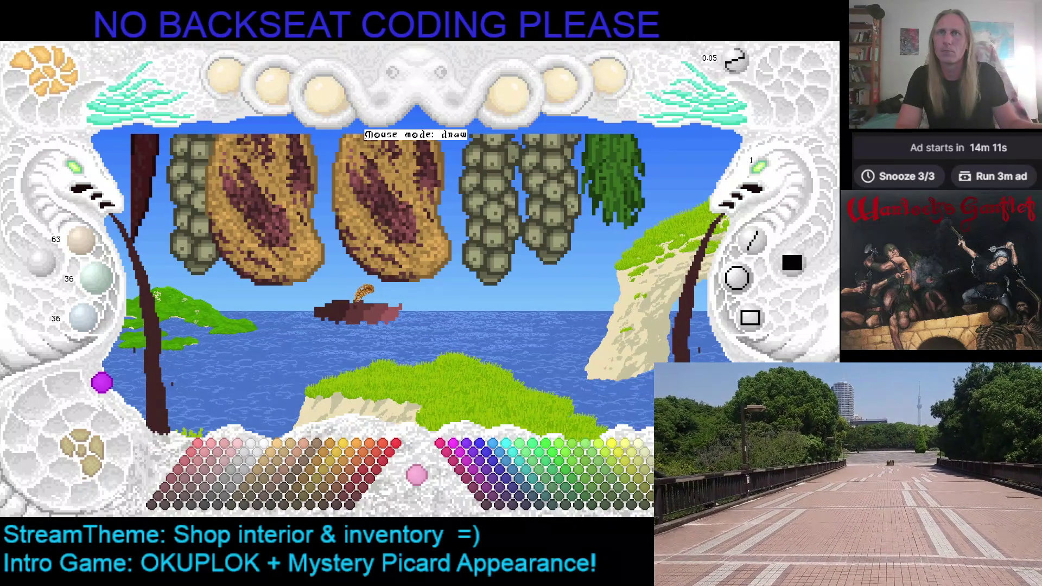
{"action": "scroll", "coordinate": [351, 297], "scroll_direction": "down", "scroll_amount": 1}
{"action": "scroll", "coordinate": [349, 306], "scroll_direction": "down", "scroll_amount": 1}
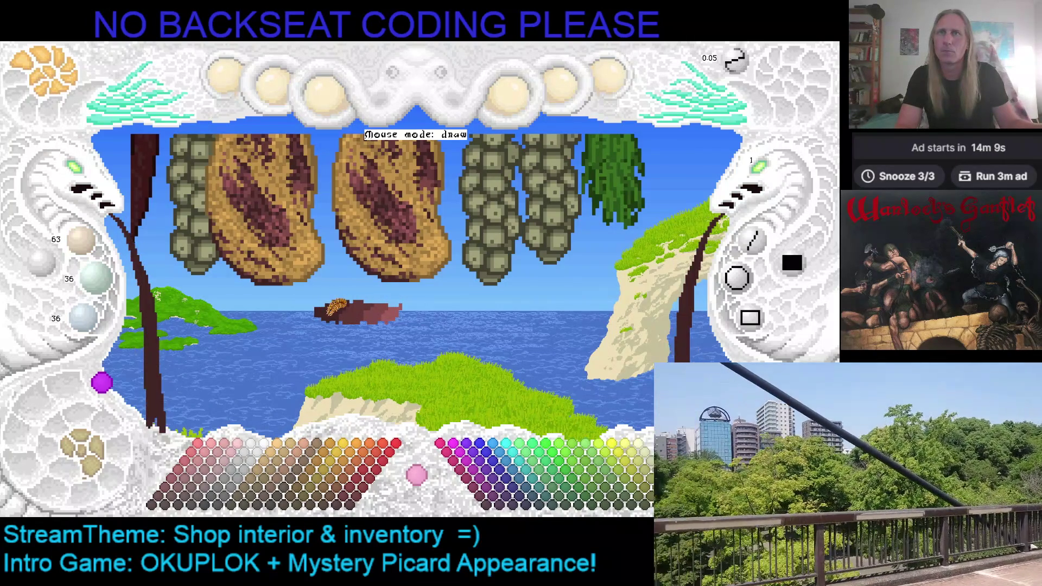
{"action": "scroll", "coordinate": [370, 308], "scroll_direction": "up", "scroll_amount": 2}
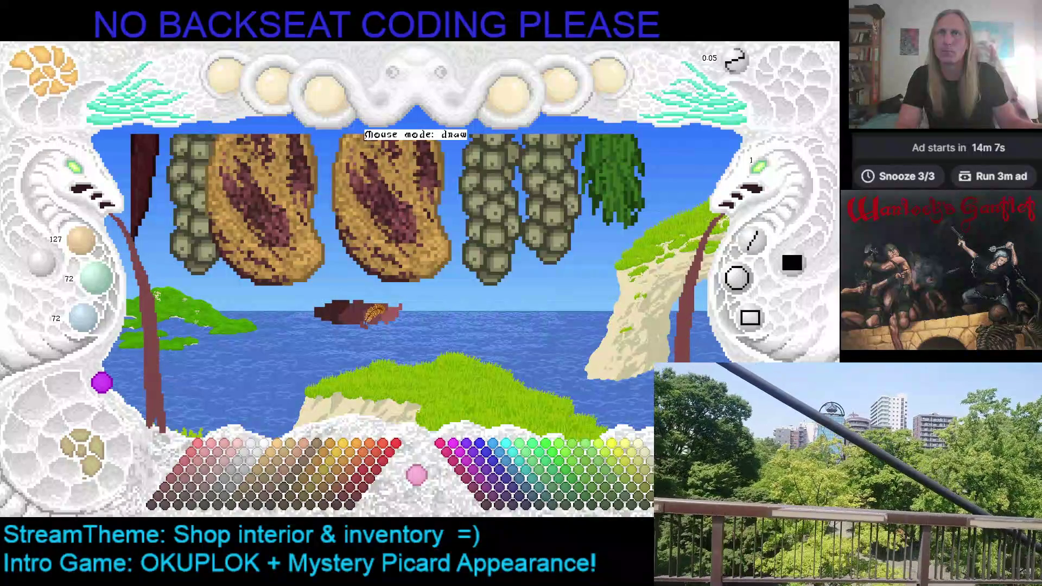
{"action": "scroll", "coordinate": [388, 311], "scroll_direction": "up", "scroll_amount": 1}
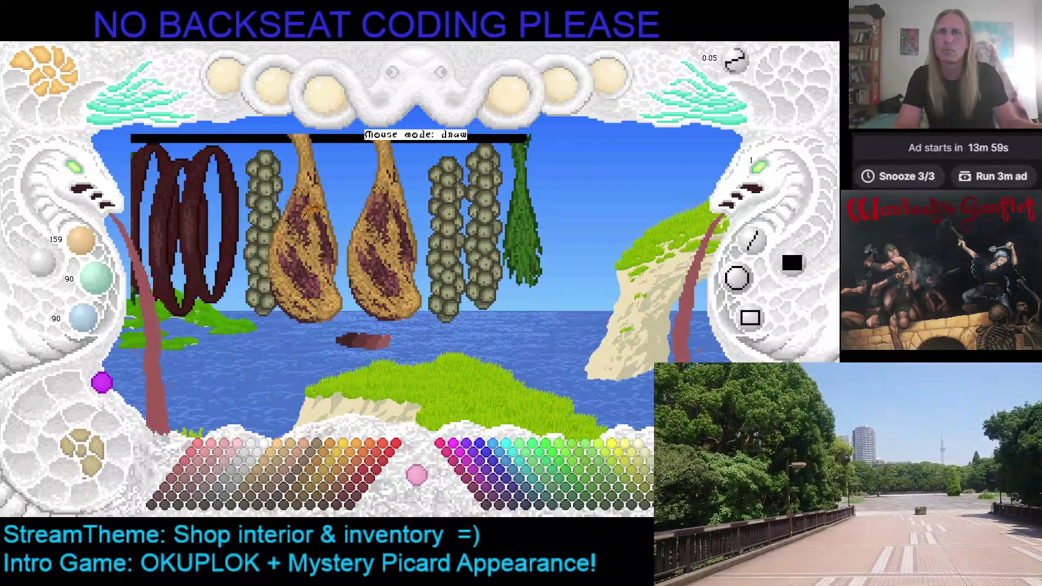
Step: Brush dark red, lighter red and a pale pink over the blob beneath the hams
{"action": "left_click", "coordinate": [178, 499]}
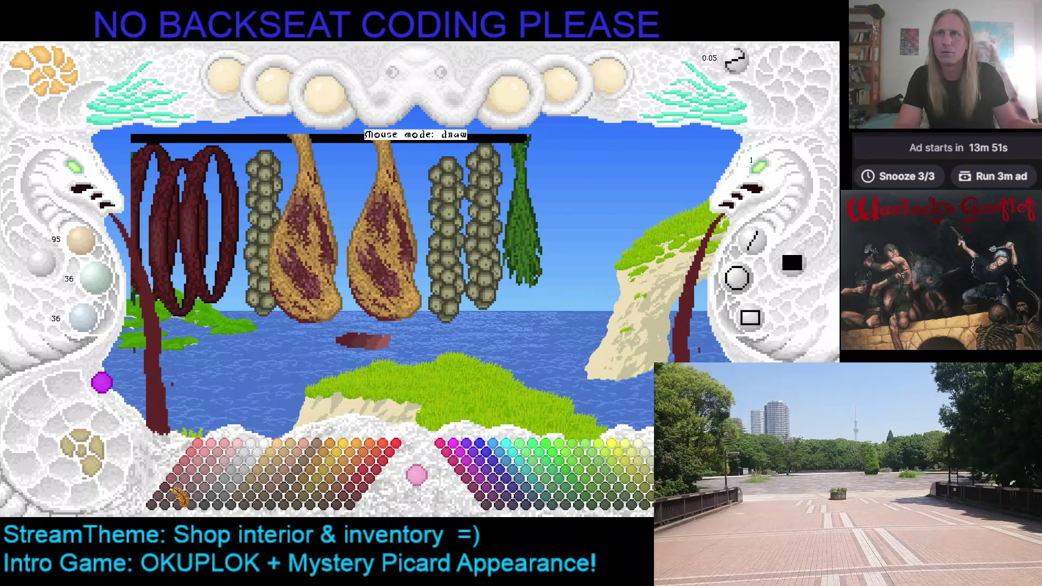
{"action": "left_click", "coordinate": [182, 487]}
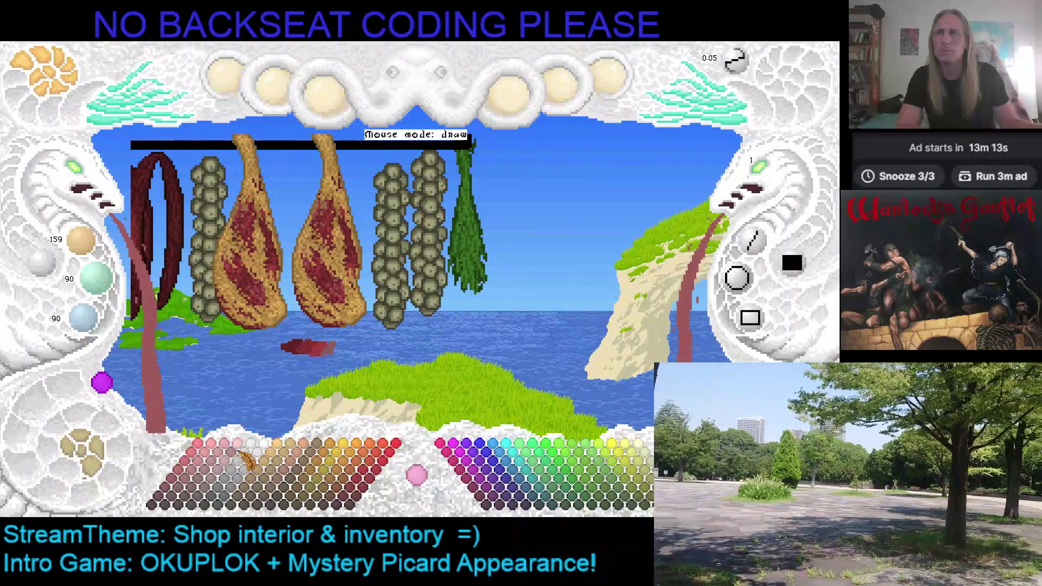
{"action": "left_click", "coordinate": [246, 440]}
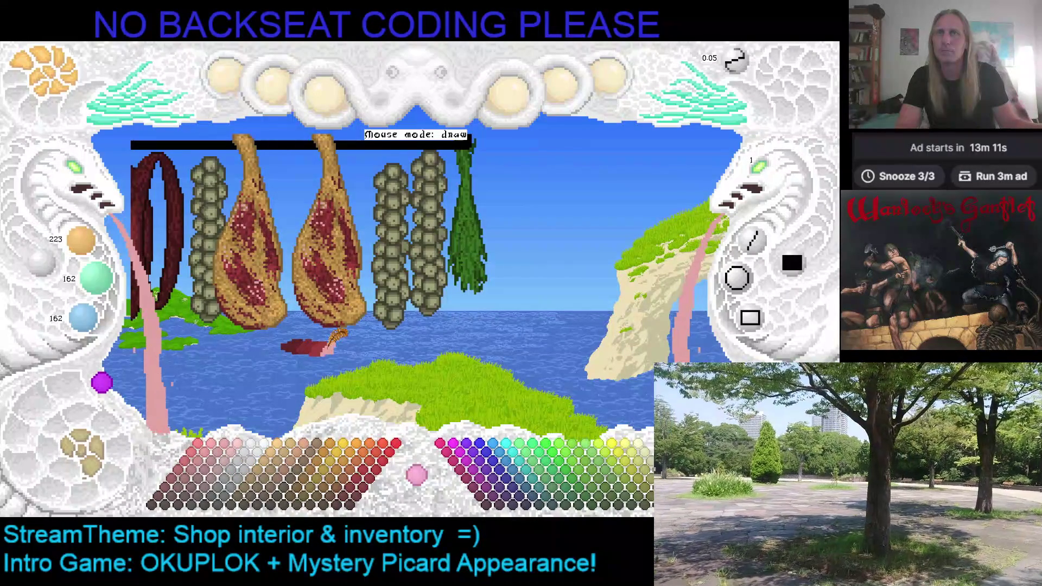
{"action": "left_click", "coordinate": [201, 489]}
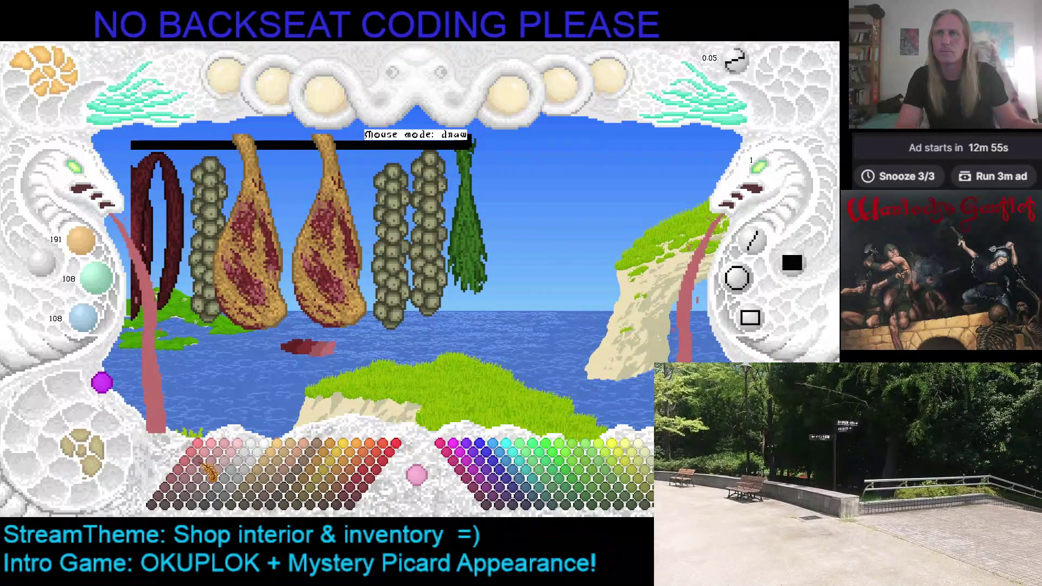
Step: Paint over the pink patch with darker reds and add shadow shading to the blob
{"action": "left_click", "coordinate": [203, 476]}
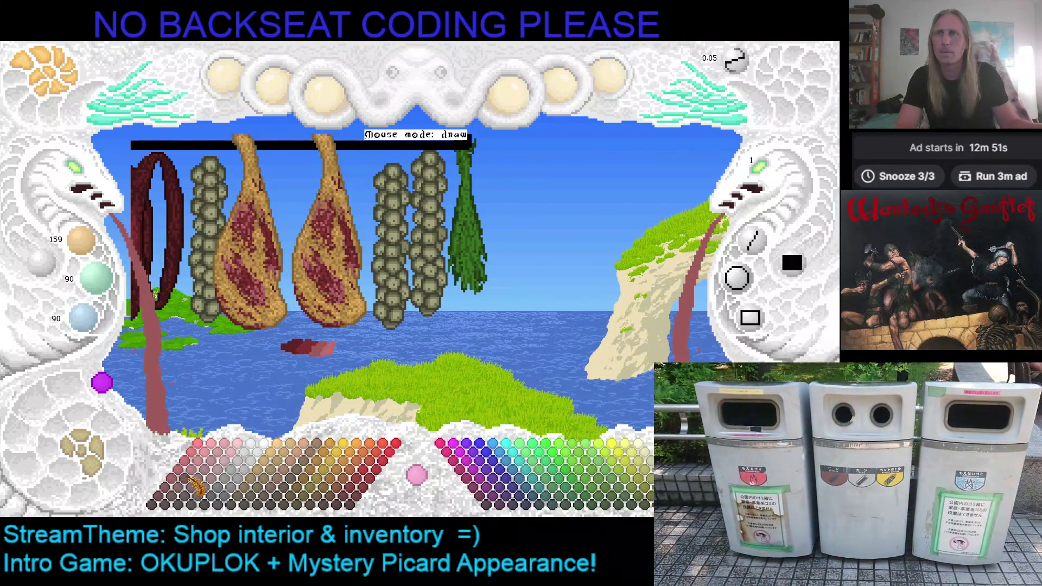
{"action": "left_click", "coordinate": [231, 457]}
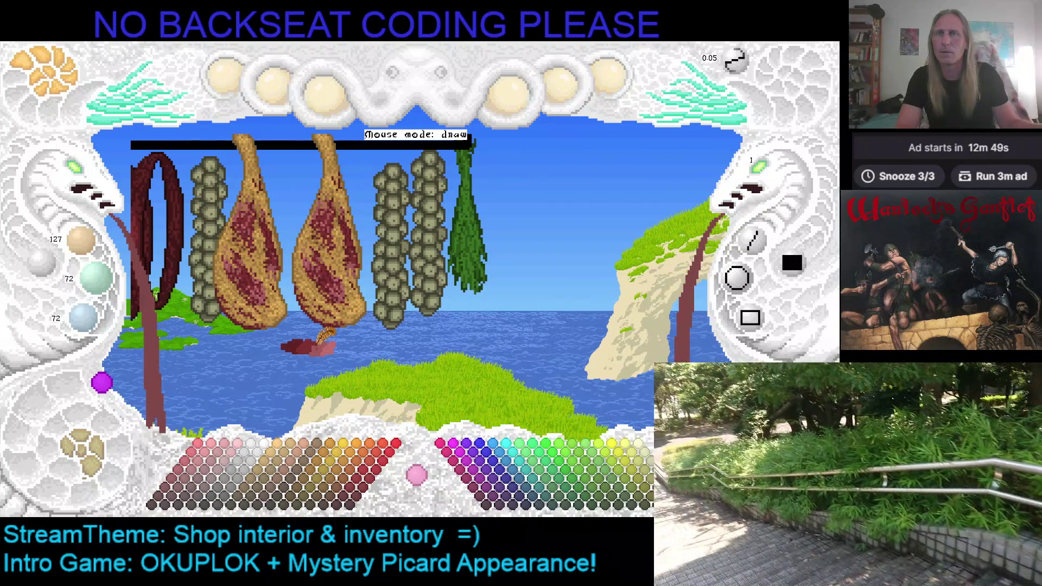
{"action": "left_click", "coordinate": [319, 342]}
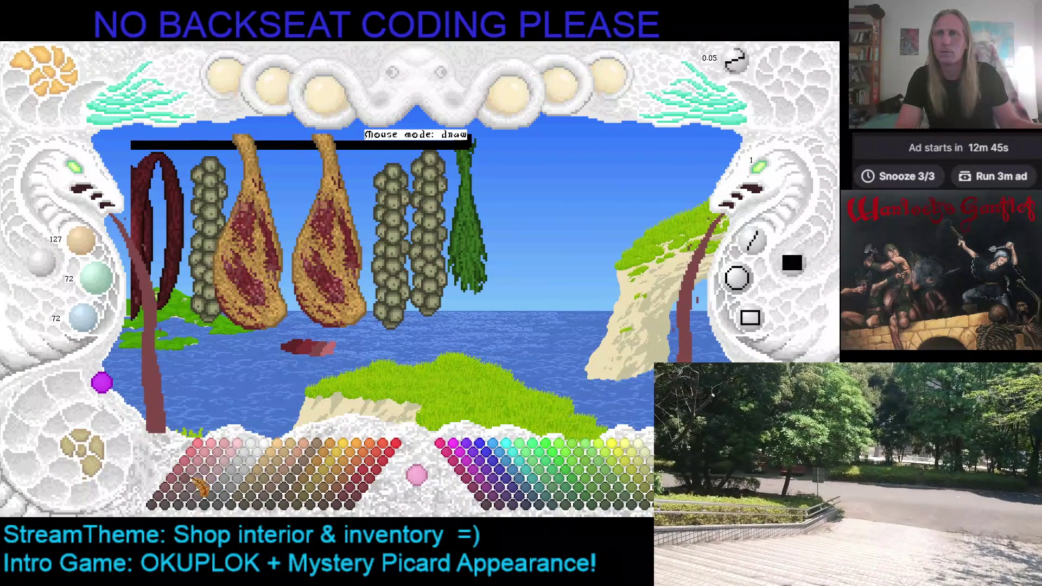
{"action": "left_click", "coordinate": [207, 476]}
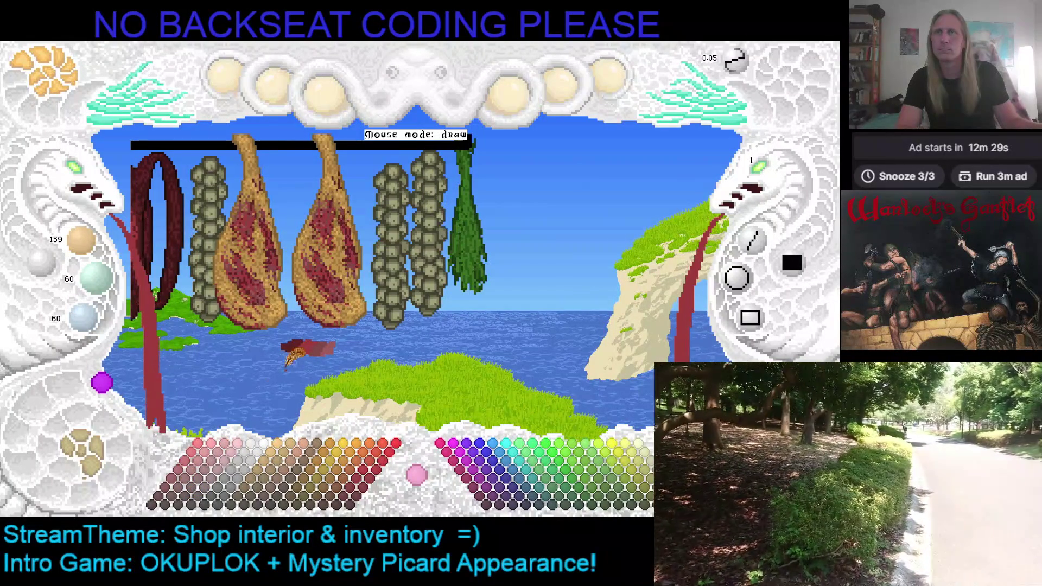
{"action": "left_click", "coordinate": [186, 487]}
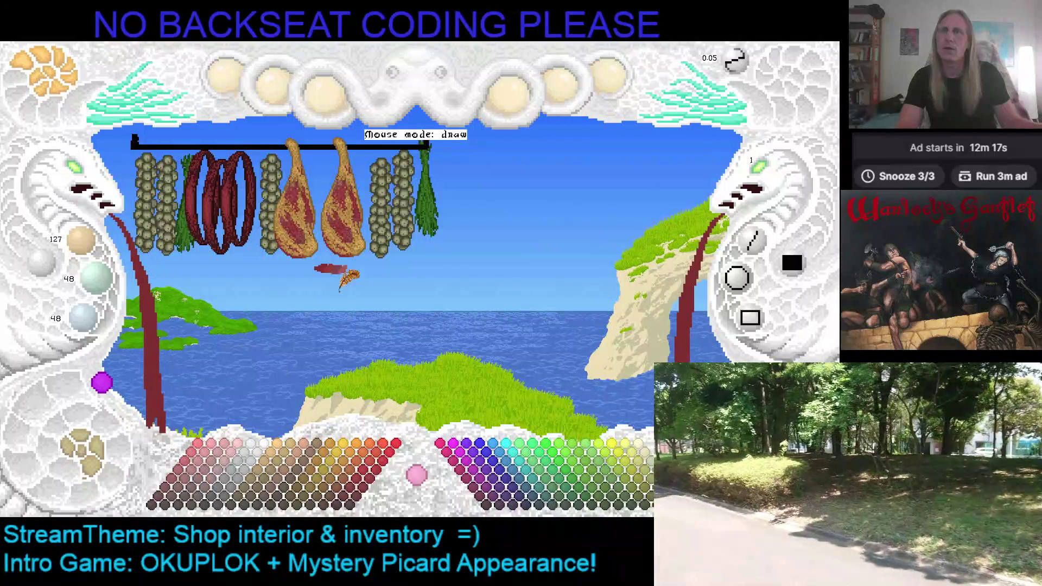
Step: Paint pinkish-red highlights and very dark red shadows on the red slab at the island's edge
{"action": "left_click", "coordinate": [90, 176]}
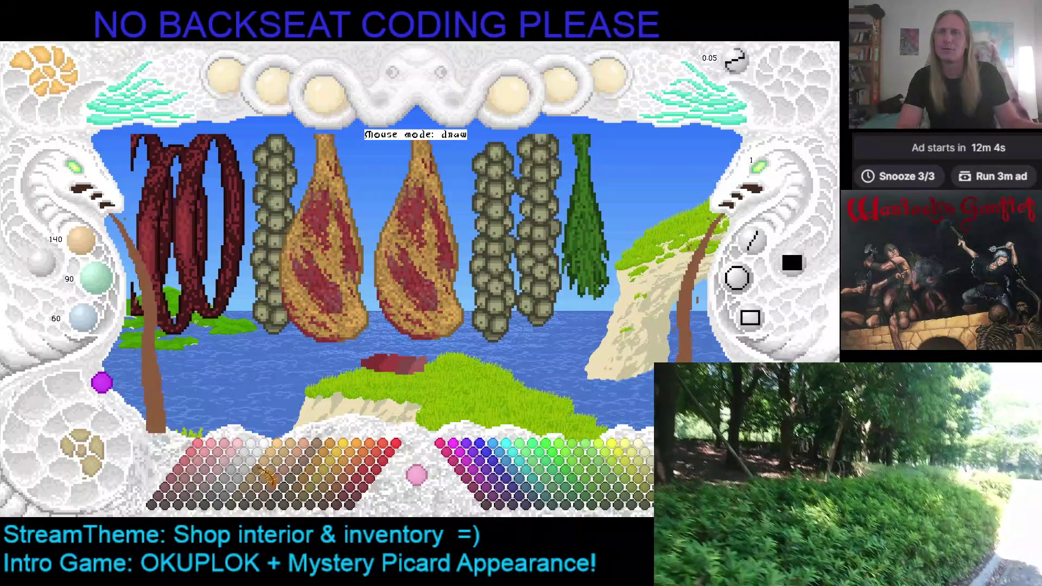
{"action": "left_click", "coordinate": [186, 480]}
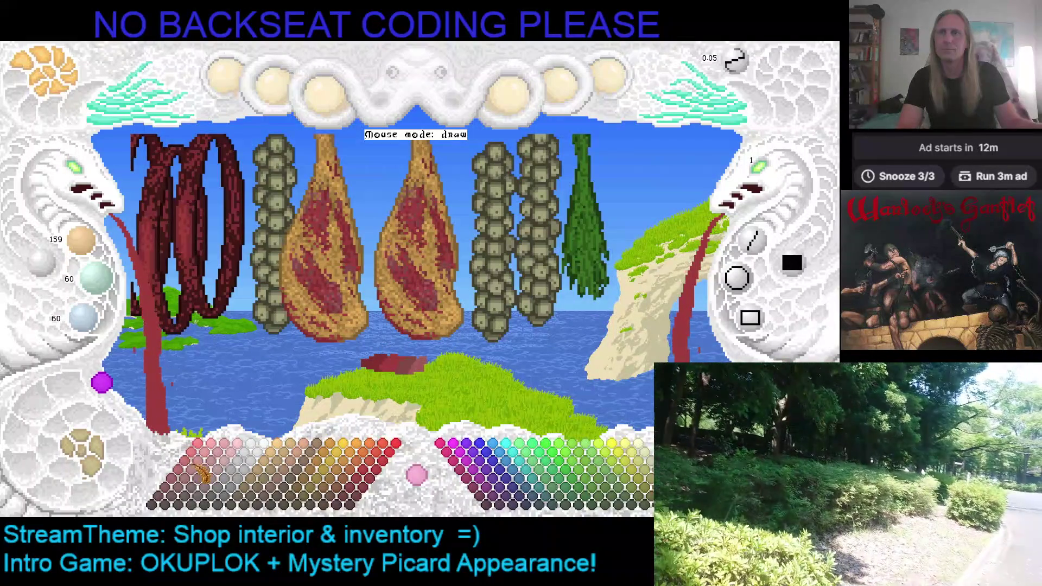
{"action": "left_click", "coordinate": [205, 464]}
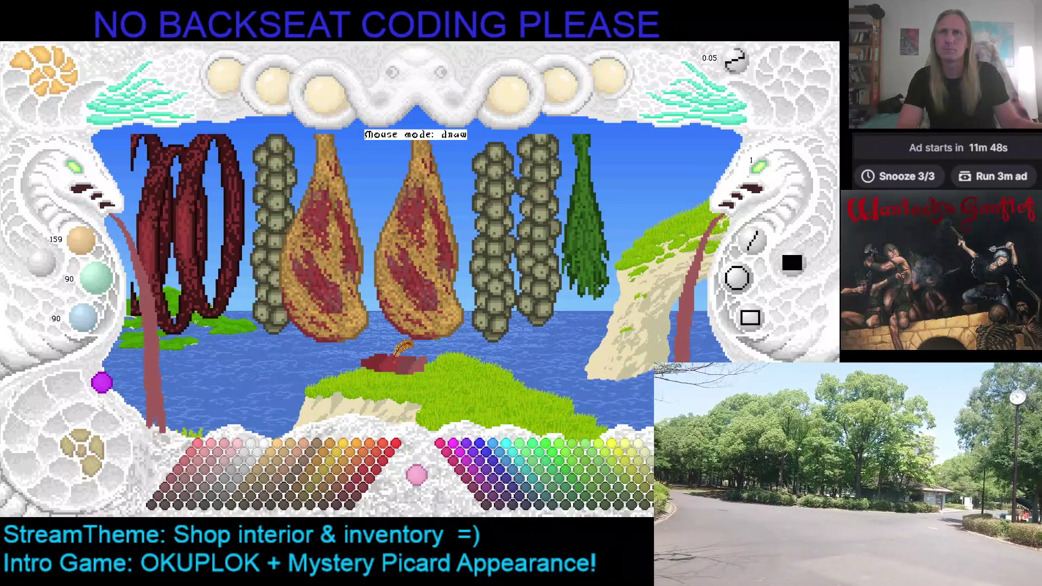
{"action": "left_click", "coordinate": [208, 470]}
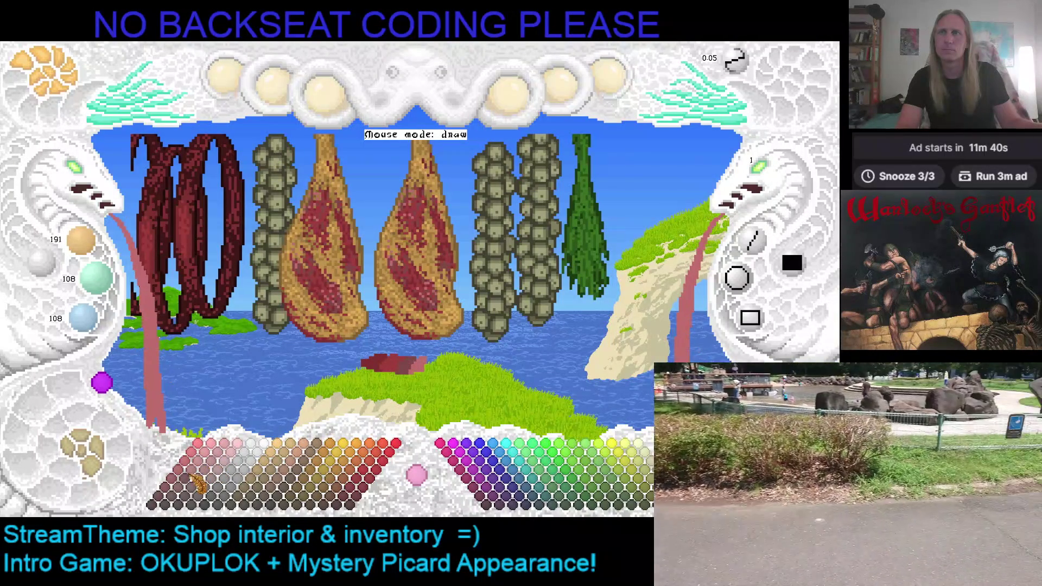
{"action": "left_click", "coordinate": [197, 479]}
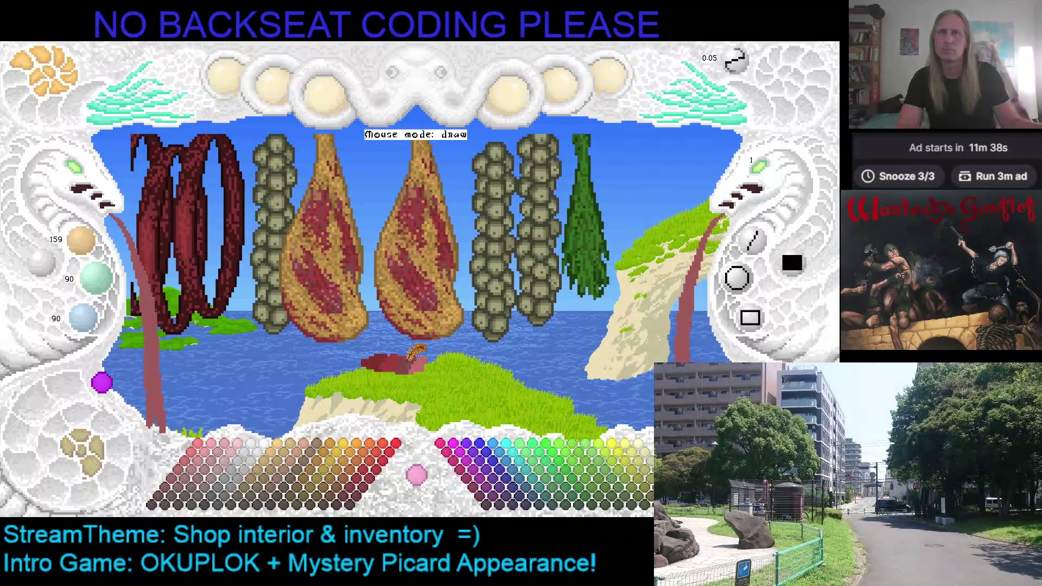
{"action": "left_click", "coordinate": [199, 480]}
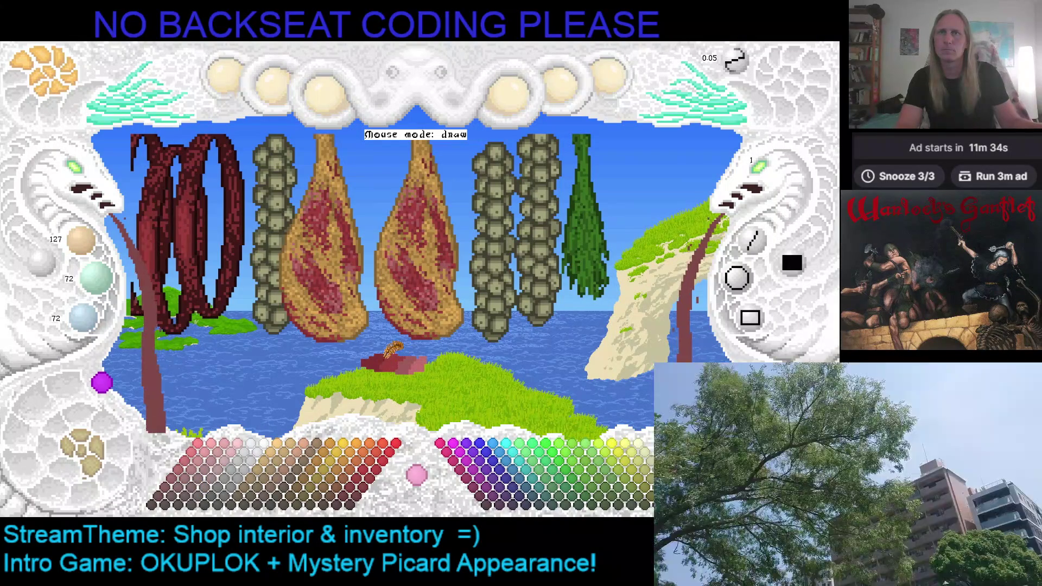
{"action": "left_click", "coordinate": [196, 492]}
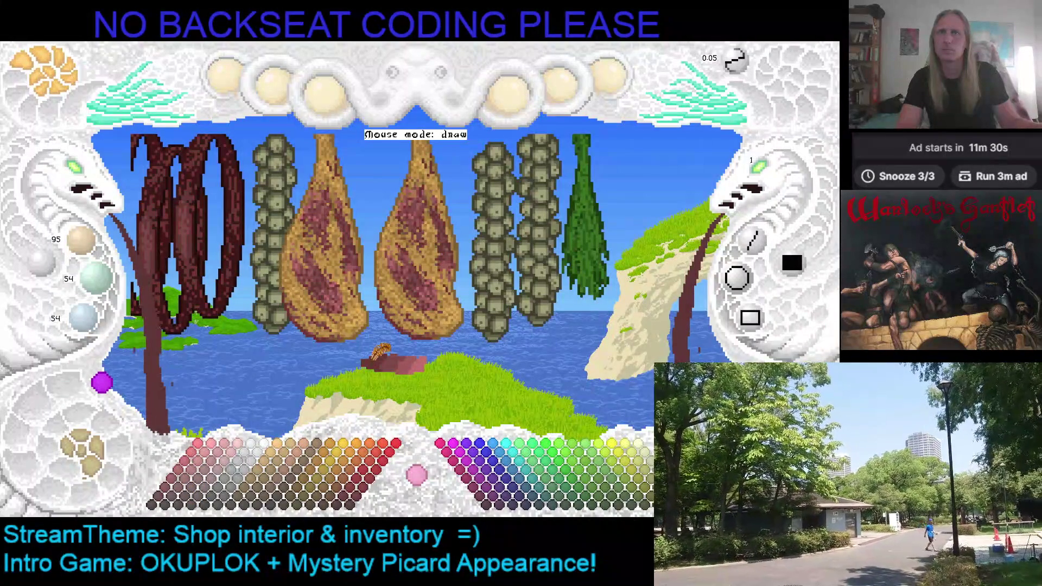
Step: Shift the view right and continue with pale pink highlights and deeper red shading on the slab
{"action": "key", "text": "Right"}
{"action": "key", "text": "Right"}
{"action": "key", "text": "Right"}
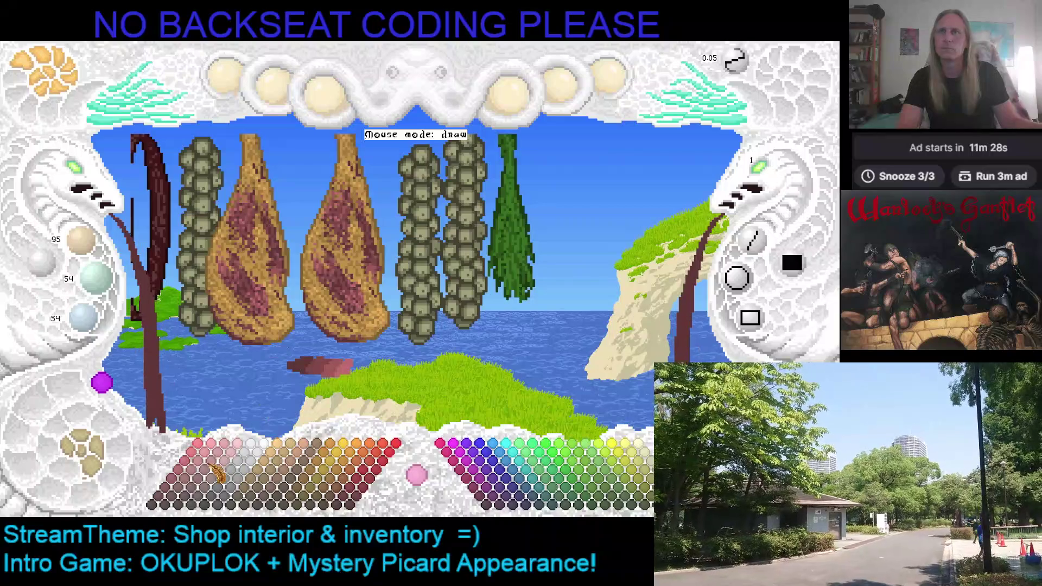
{"action": "left_click", "coordinate": [215, 471]}
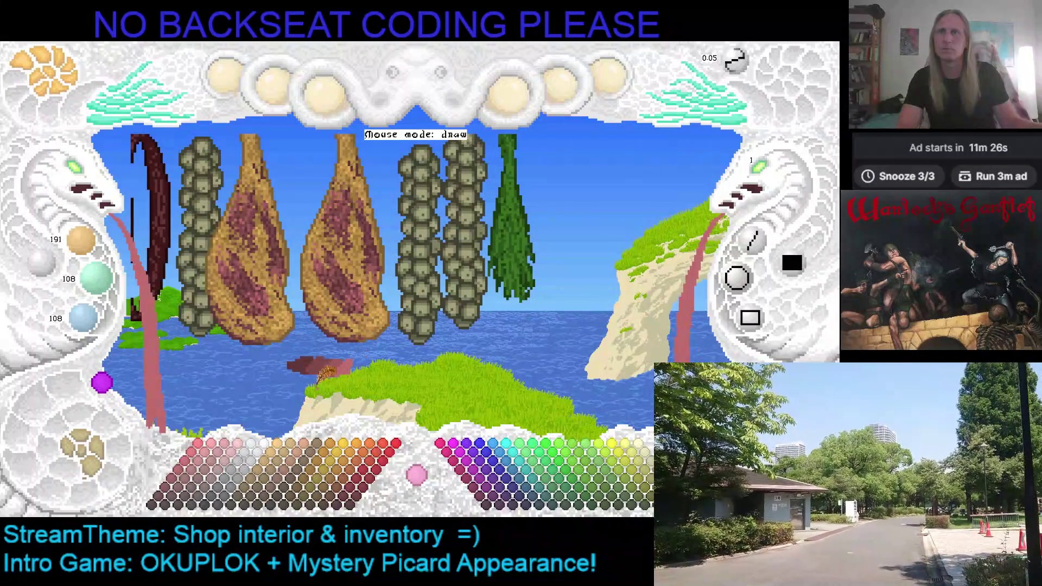
{"action": "left_click", "coordinate": [192, 479]}
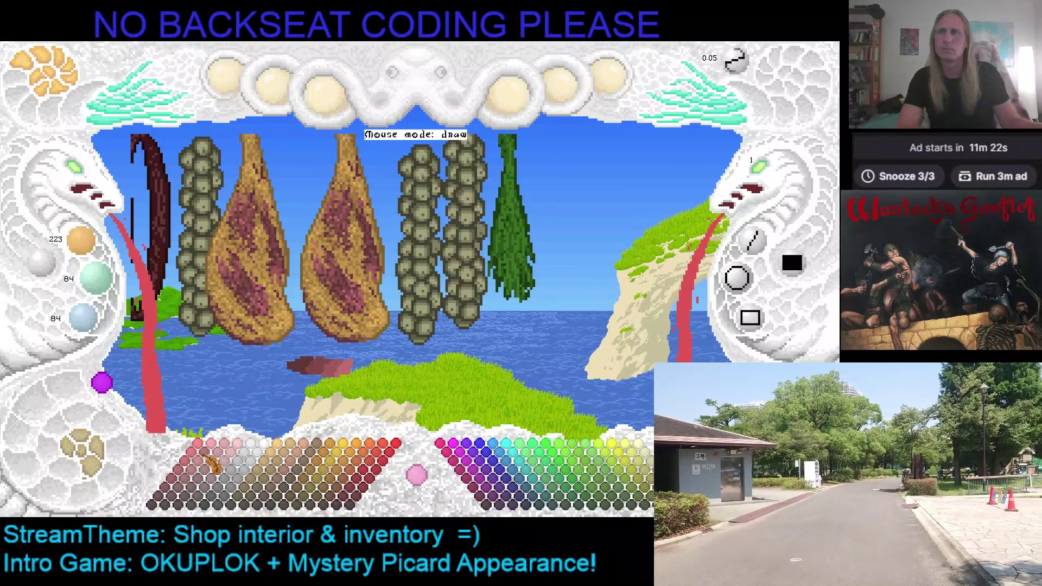
{"action": "left_click", "coordinate": [214, 464]}
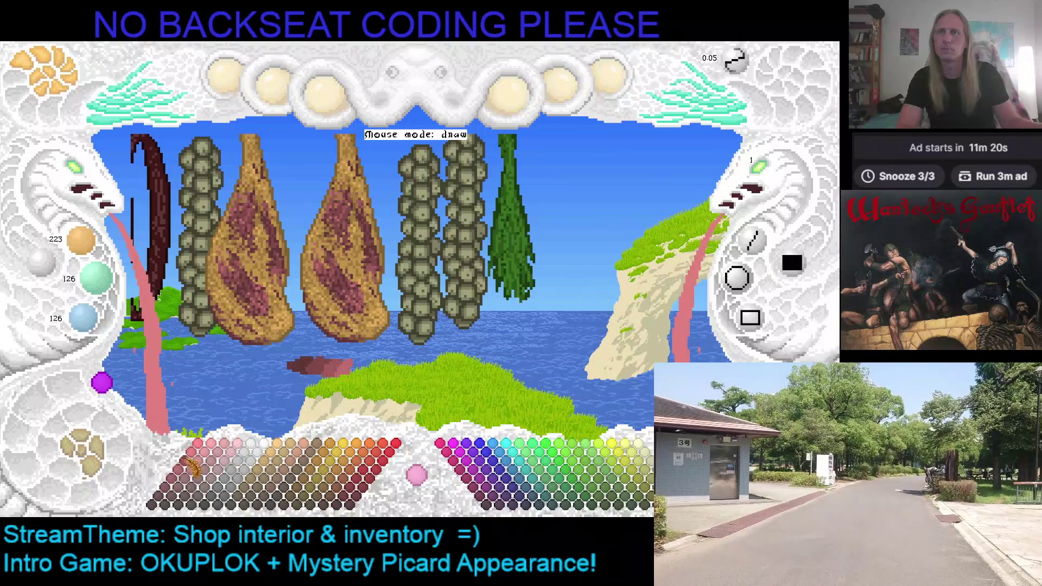
{"action": "left_click", "coordinate": [200, 468]}
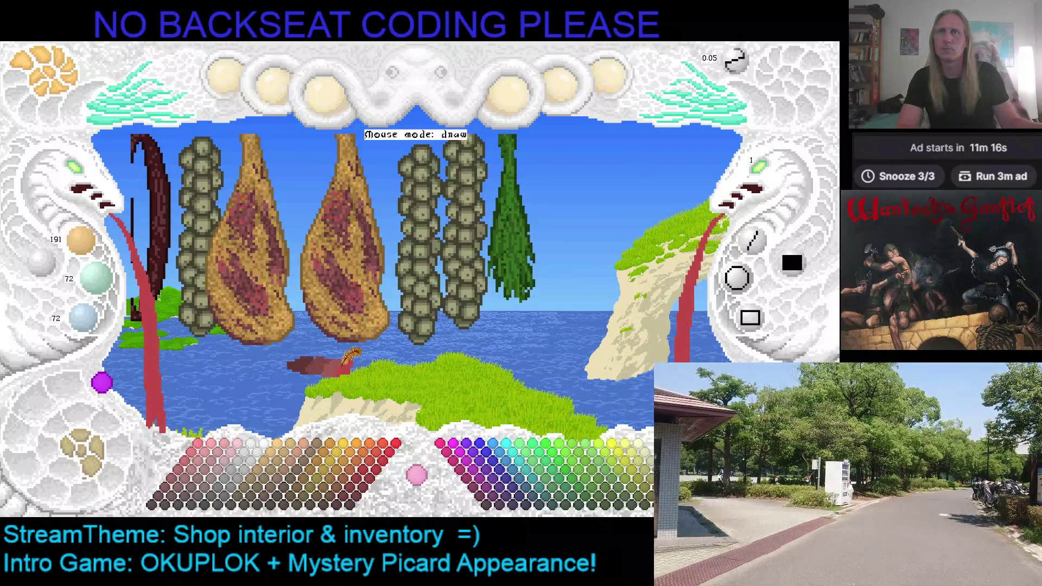
{"action": "left_click", "coordinate": [189, 476]}
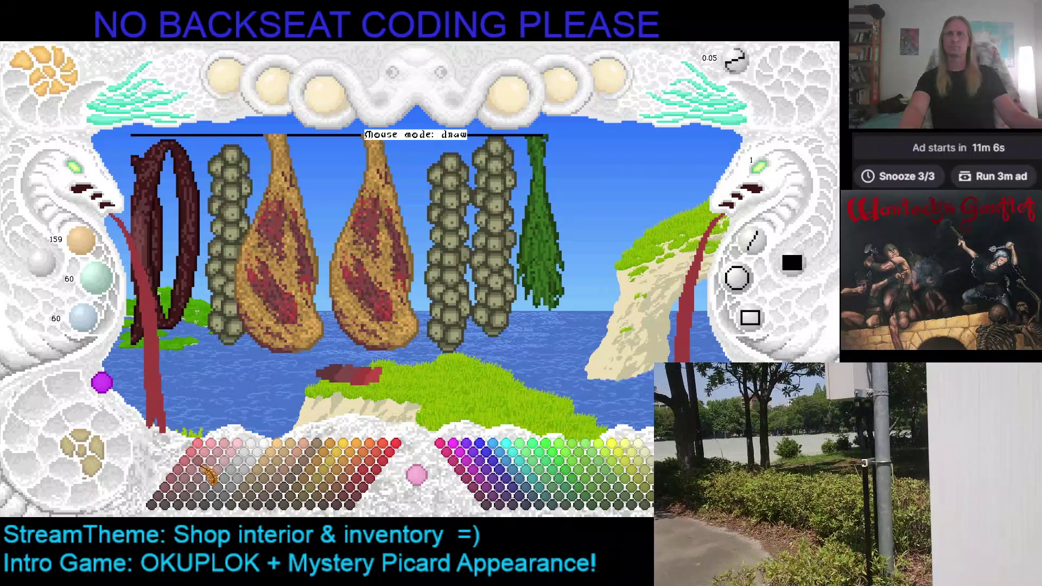
Step: Touch up the slab with light pink-red highlights, saturated red and a brownish red
{"action": "left_click", "coordinate": [207, 470]}
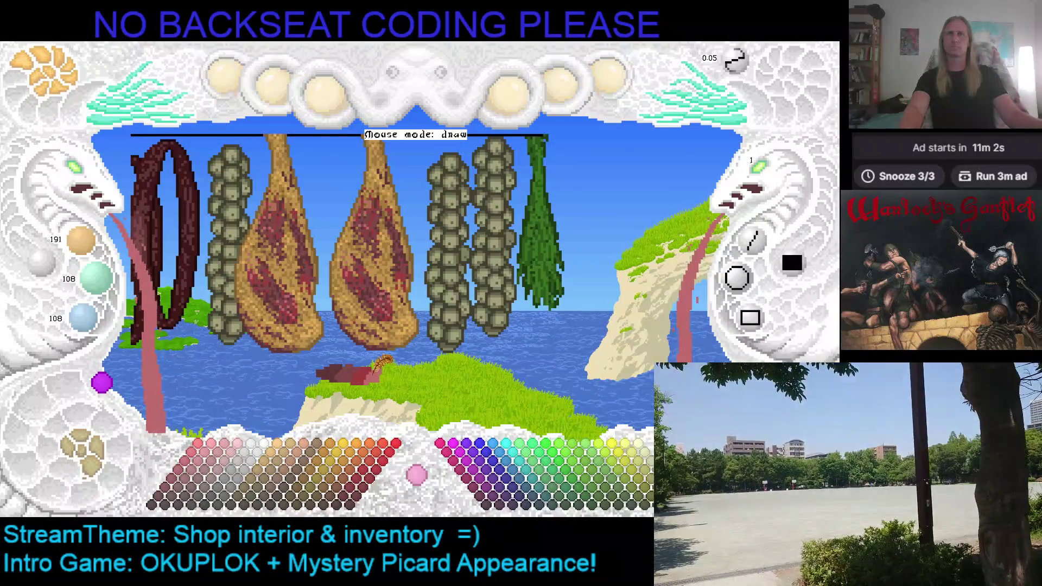
{"action": "left_click", "coordinate": [204, 478]}
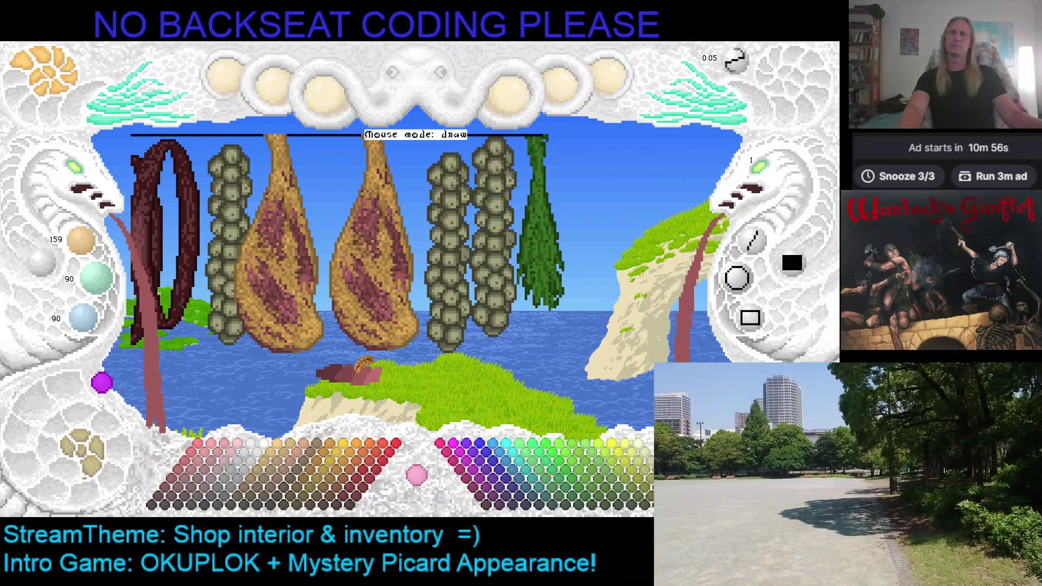
{"action": "left_click", "coordinate": [216, 463]}
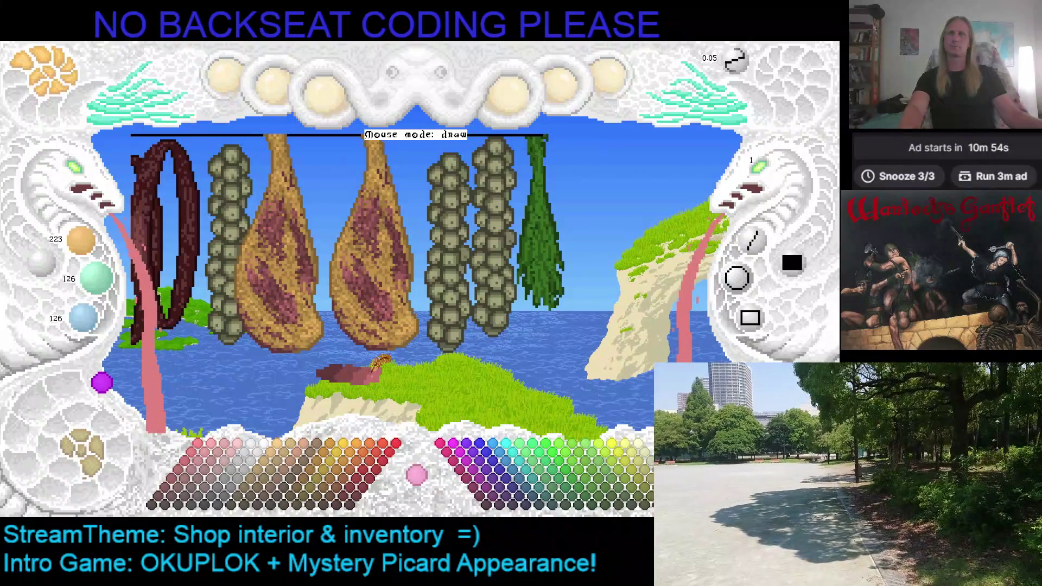
{"action": "left_click", "coordinate": [197, 464]}
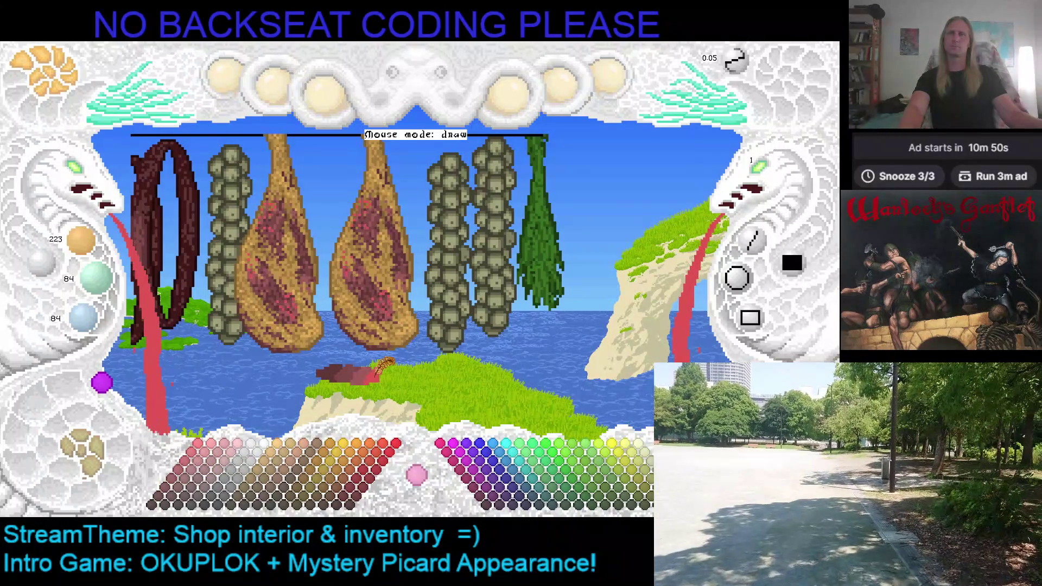
{"action": "left_click", "coordinate": [373, 366]}
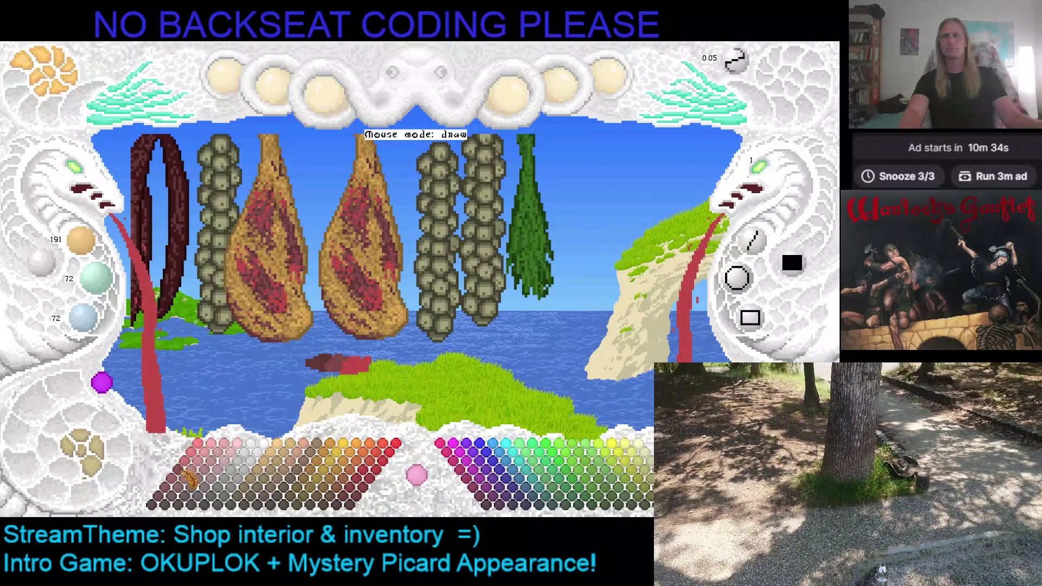
Step: Paint deep shadow strokes across the slab with the darkest reds
{"action": "left_click", "coordinate": [187, 479]}
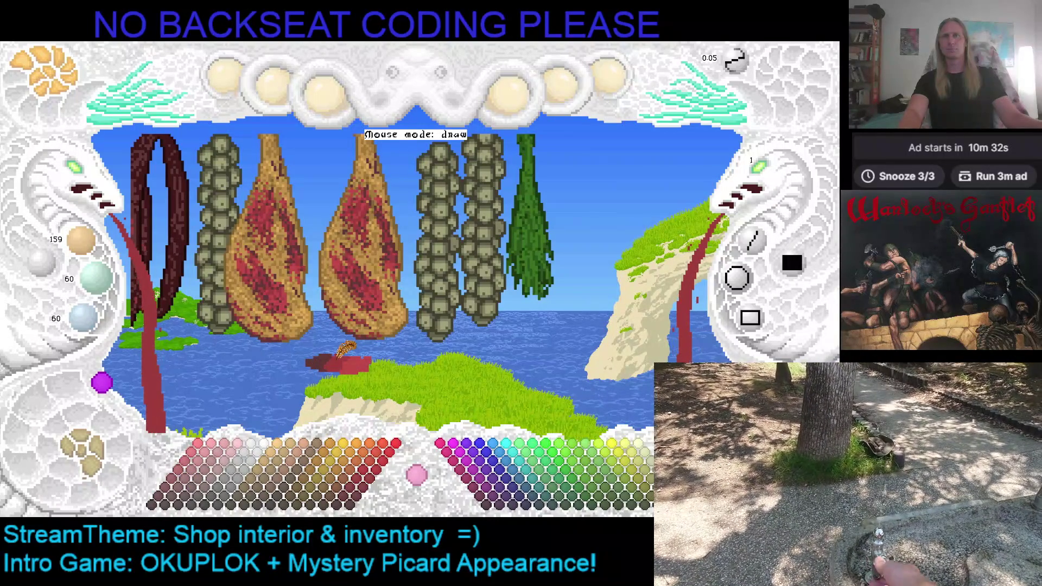
{"action": "left_click", "coordinate": [179, 488]}
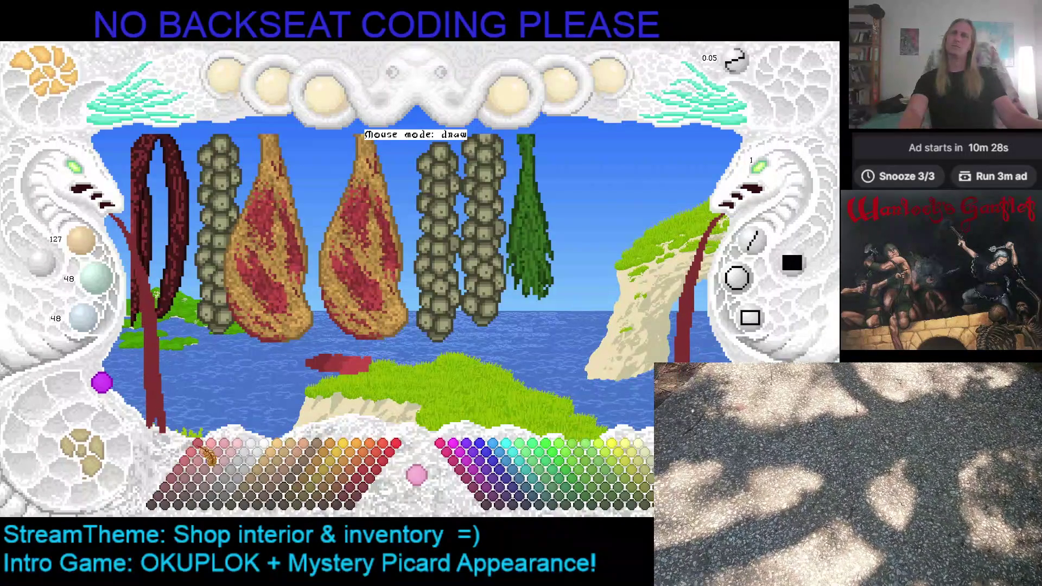
{"action": "left_click", "coordinate": [175, 494]}
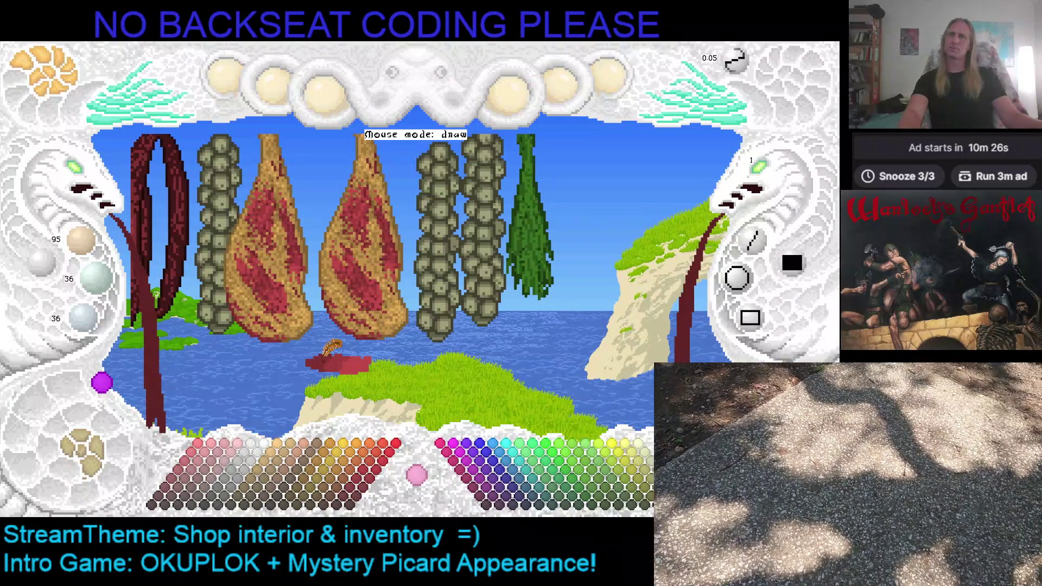
{"action": "left_click", "coordinate": [181, 488]}
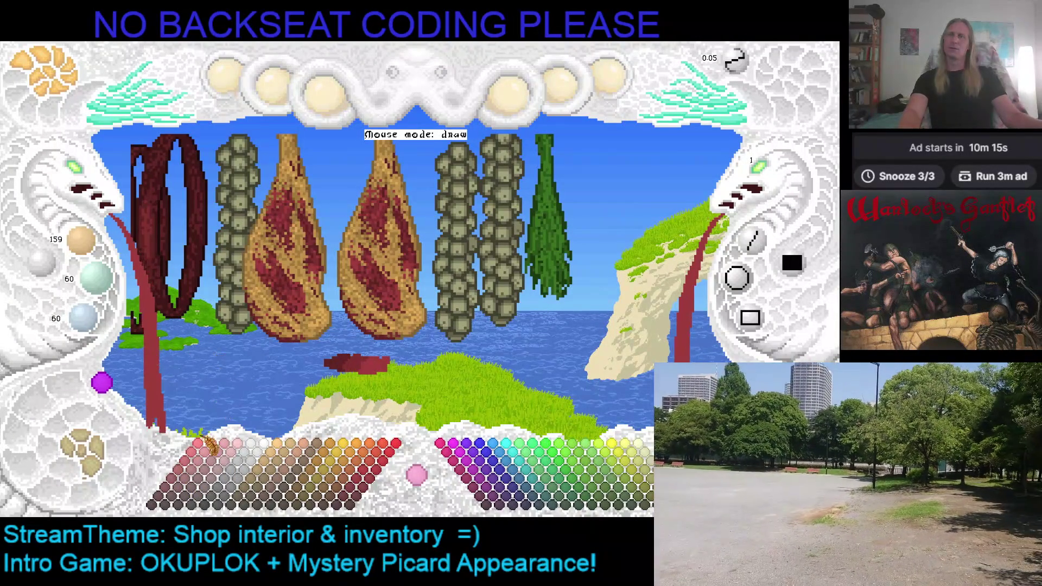
Step: Paint mid and dark browns over the right side of the blob
{"action": "left_click", "coordinate": [301, 466]}
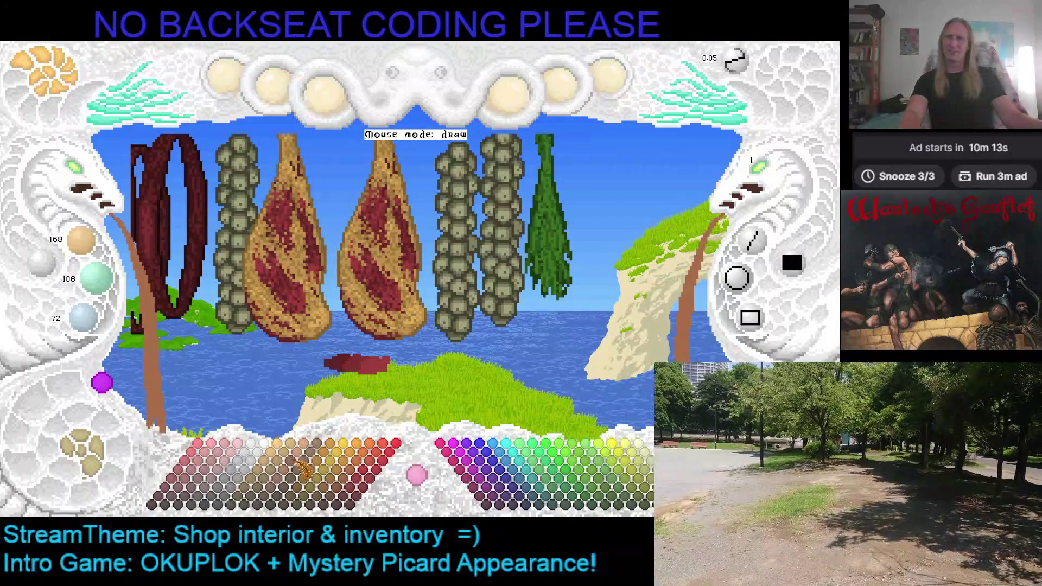
{"action": "left_click", "coordinate": [295, 482]}
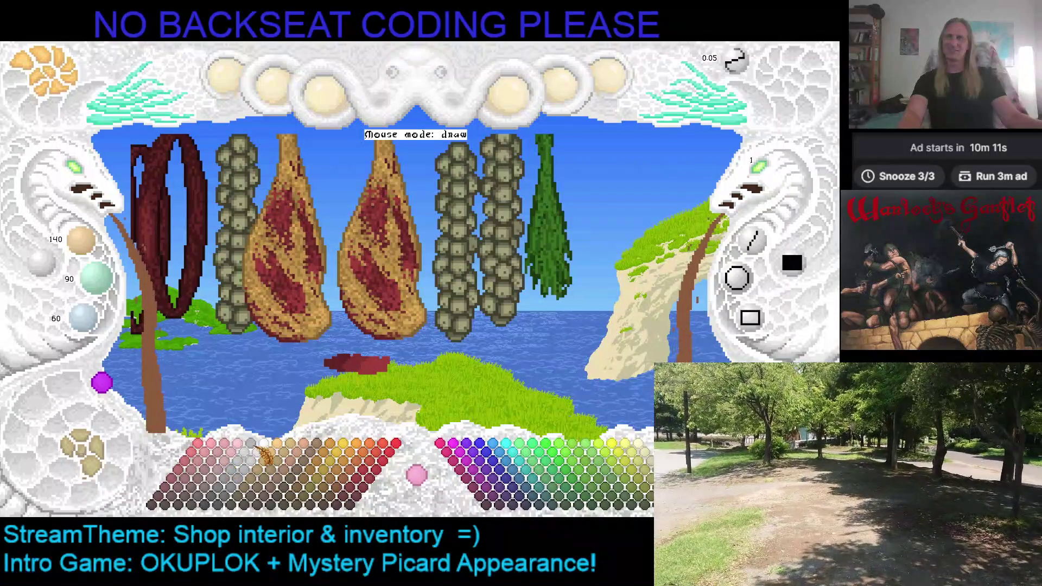
{"action": "left_click", "coordinate": [311, 456]}
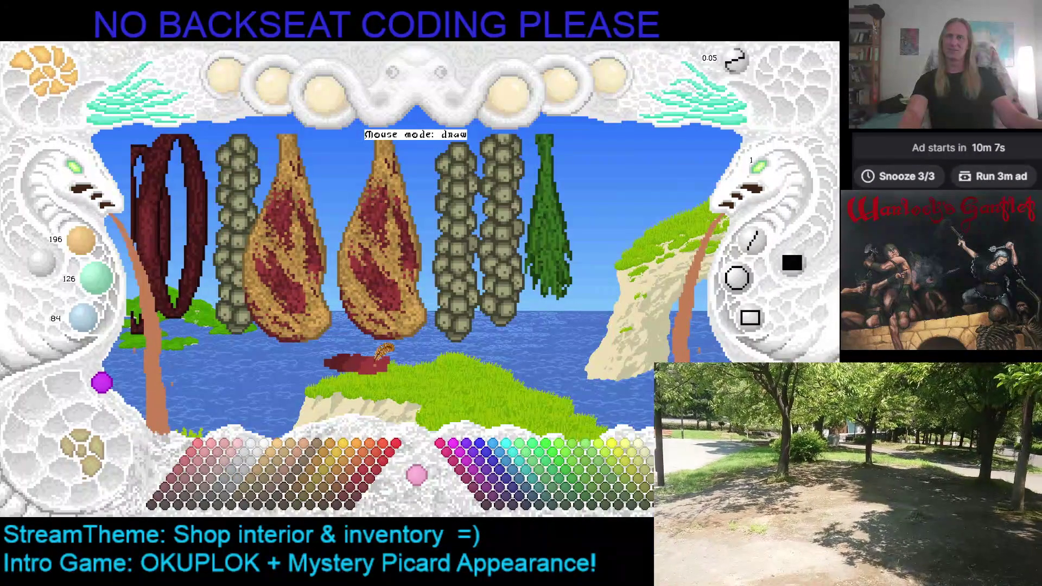
{"action": "left_click_drag", "start_coordinate": [382, 352], "coordinate": [365, 366]}
{"action": "left_click", "coordinate": [301, 472]}
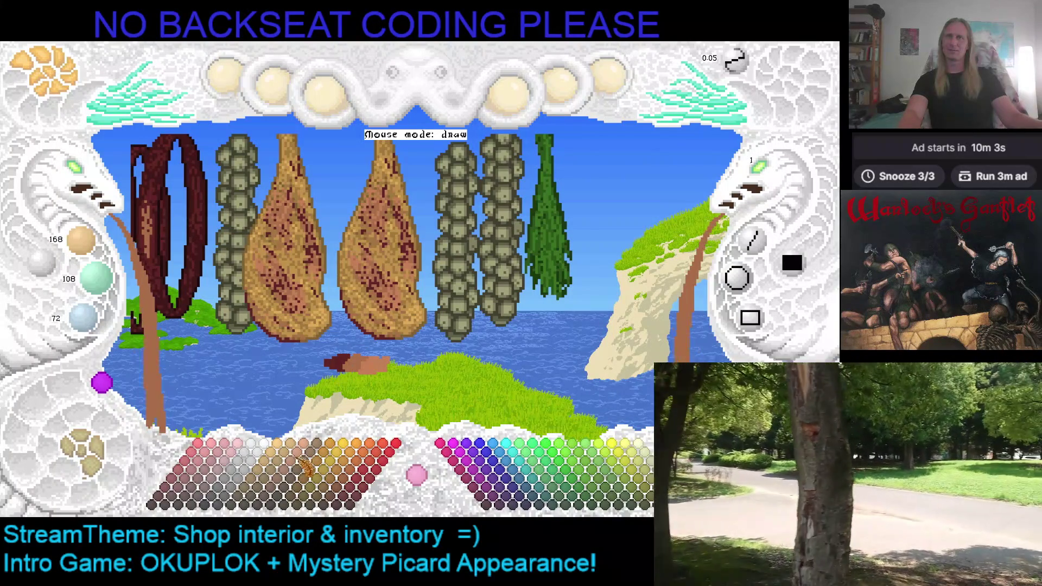
{"action": "left_click", "coordinate": [297, 479]}
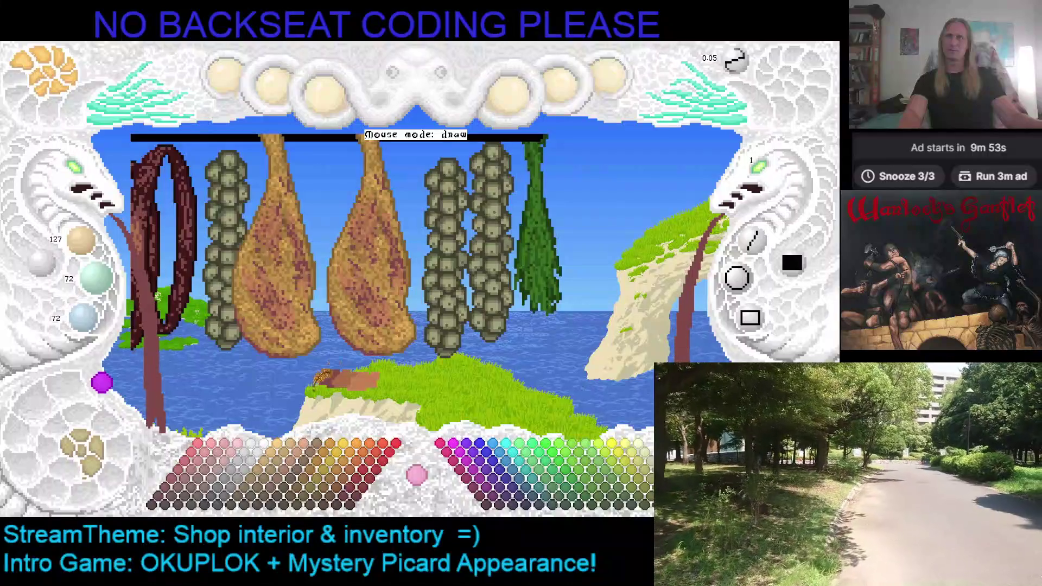
Step: Recolour the ham shading with muted red and pink tones
{"action": "left_click", "coordinate": [216, 472]}
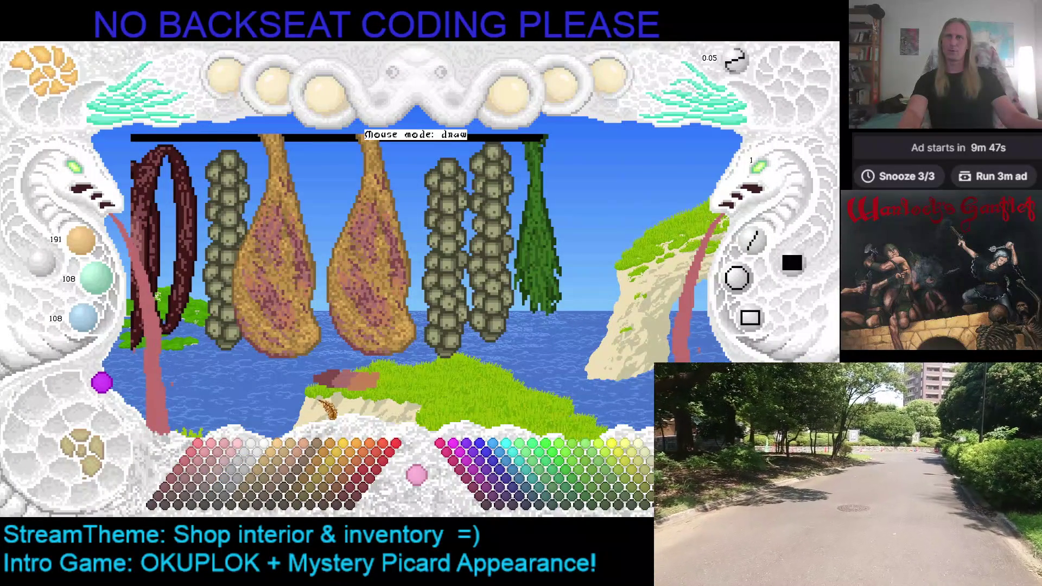
{"action": "scroll", "coordinate": [326, 379], "scroll_direction": "down", "scroll_amount": 2}
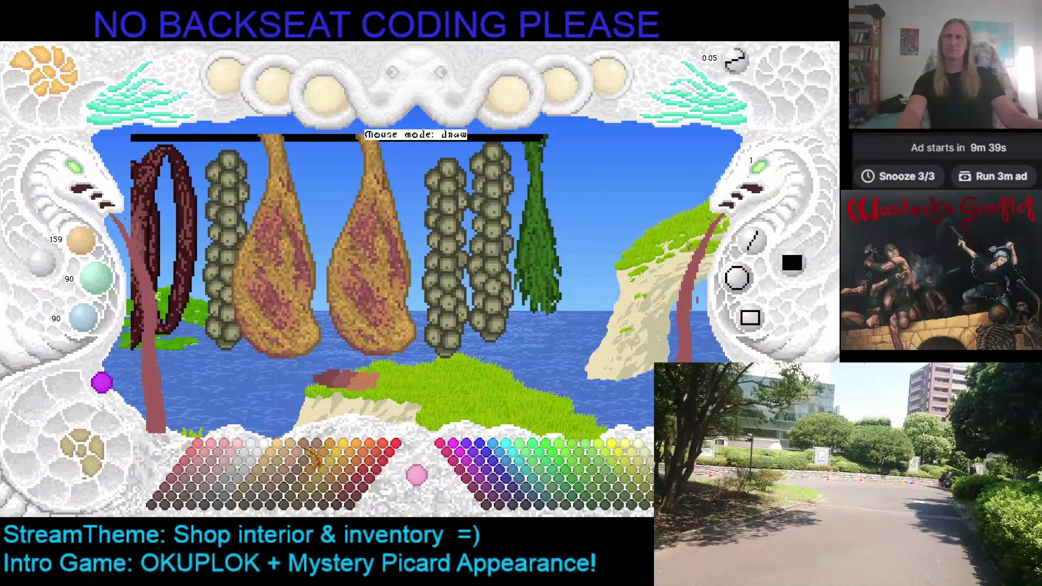
{"action": "left_click", "coordinate": [211, 459]}
{"action": "left_click", "coordinate": [206, 466]}
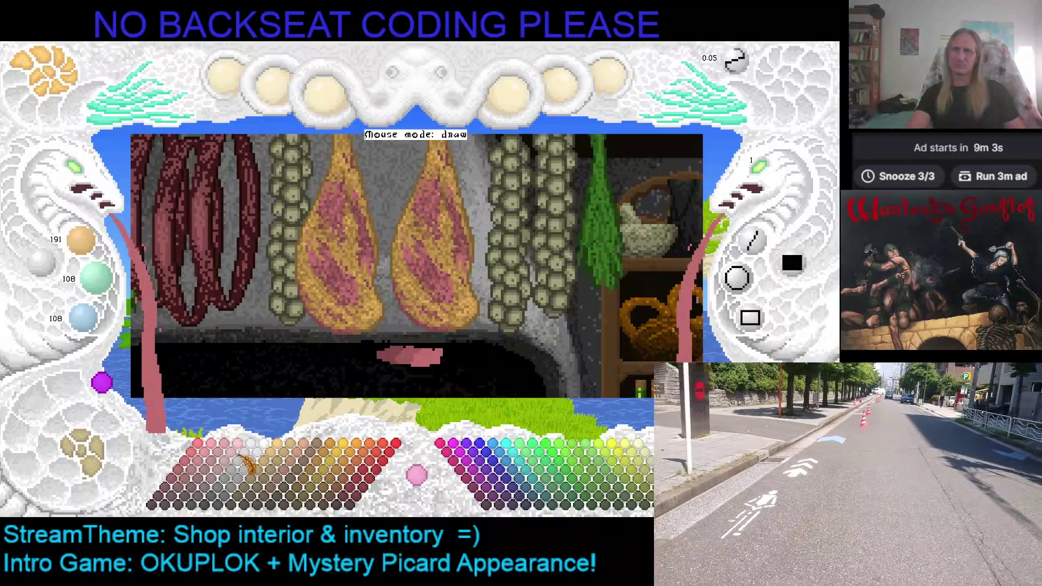
Step: Deepen the ham marbling with progressively brighter reds, ending on a dark reddish-brown
{"action": "left_click", "coordinate": [180, 487]}
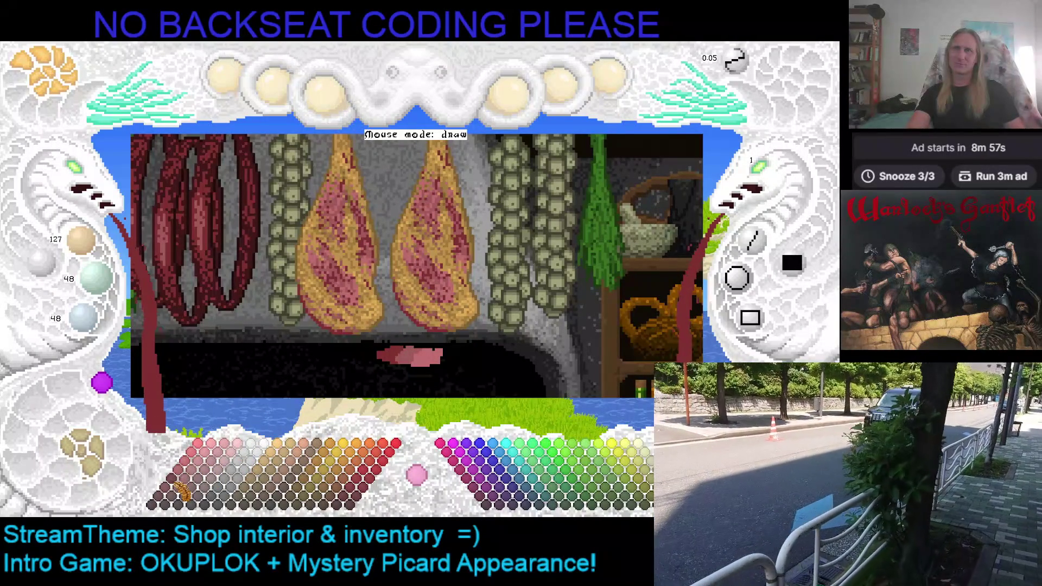
{"action": "left_click", "coordinate": [187, 483]}
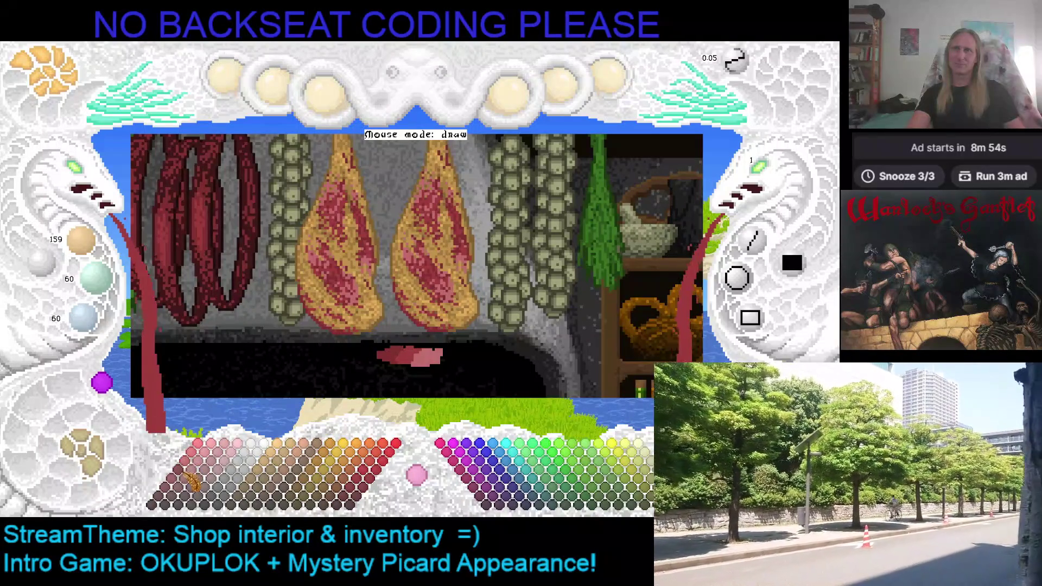
{"action": "left_click", "coordinate": [192, 473]}
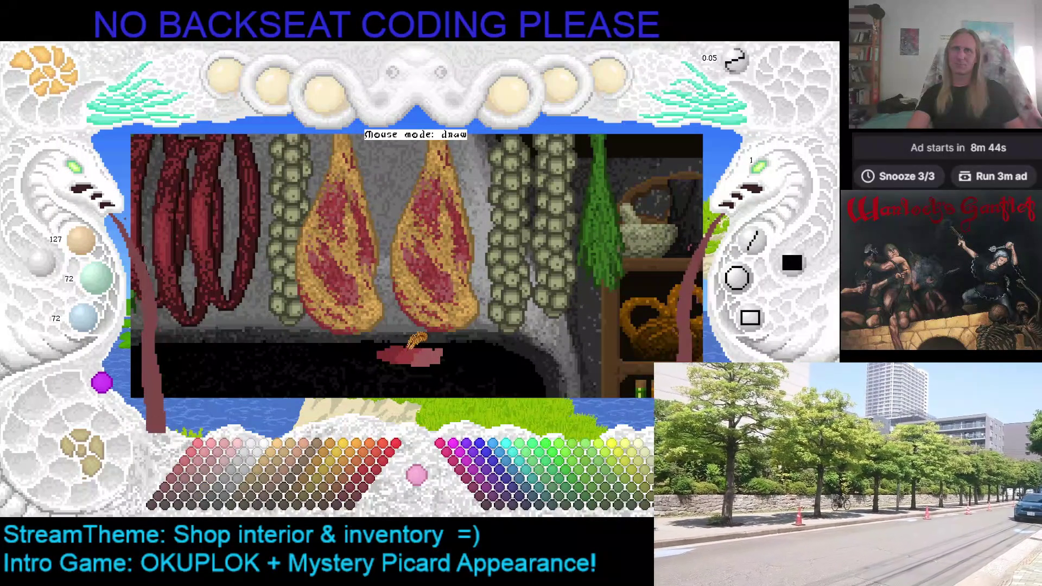
{"action": "scroll", "coordinate": [293, 277], "scroll_direction": "up", "scroll_amount": 1}
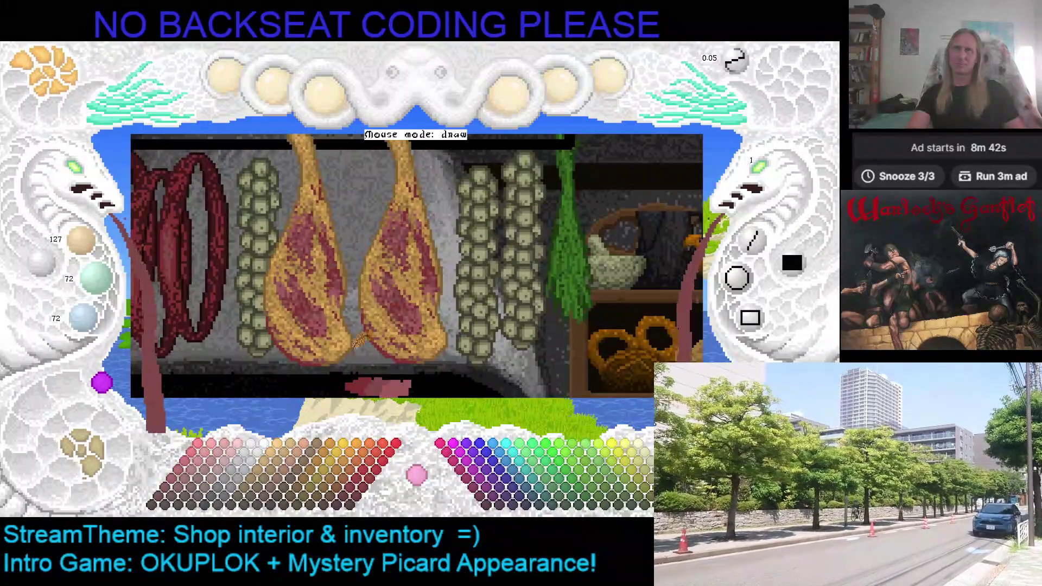
{"action": "scroll", "coordinate": [293, 293], "scroll_direction": "up", "scroll_amount": 1}
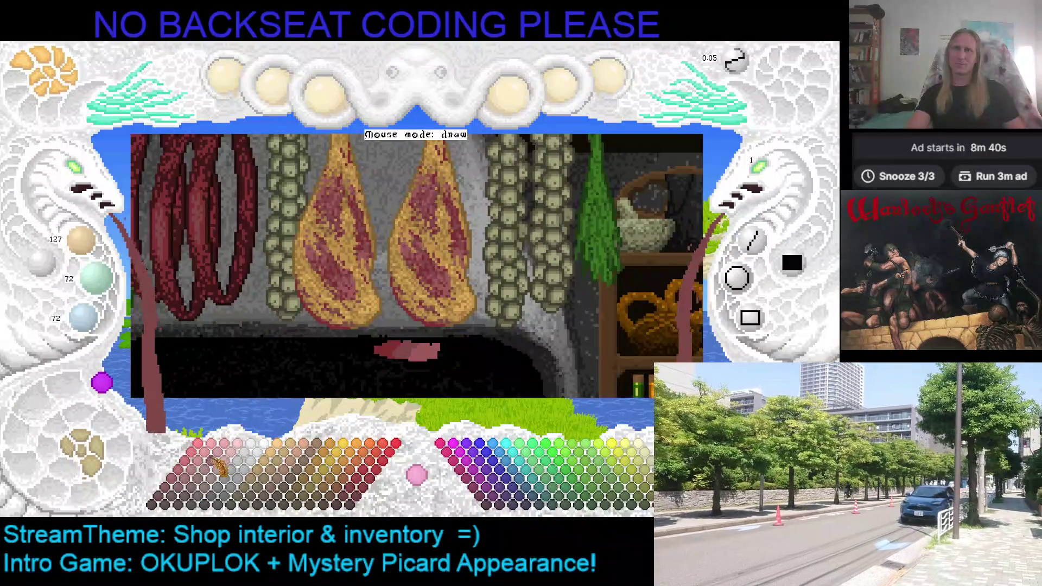
{"action": "left_click", "coordinate": [192, 497]}
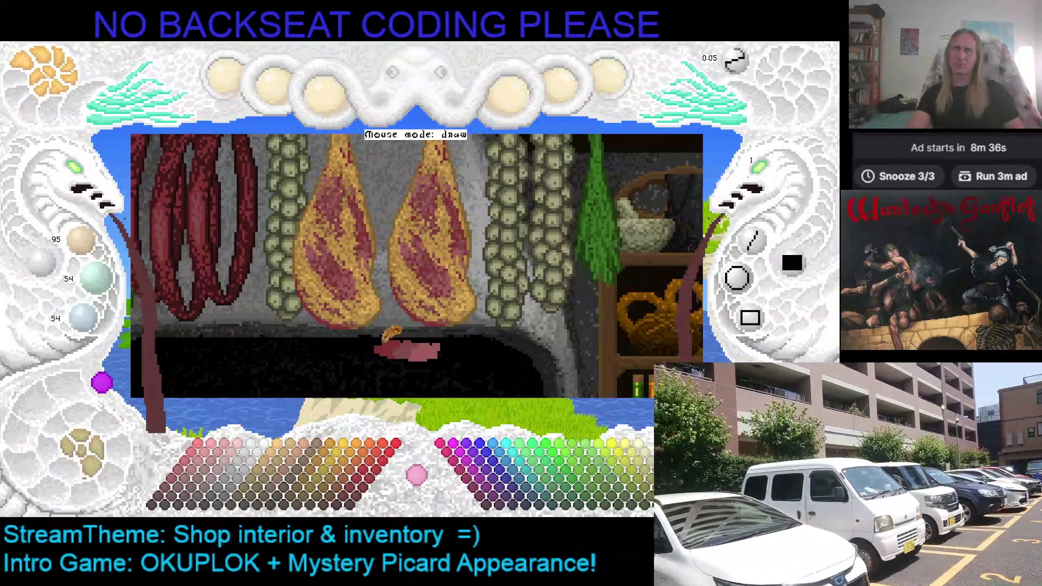
{"action": "scroll", "coordinate": [358, 349], "scroll_direction": "up", "scroll_amount": 1}
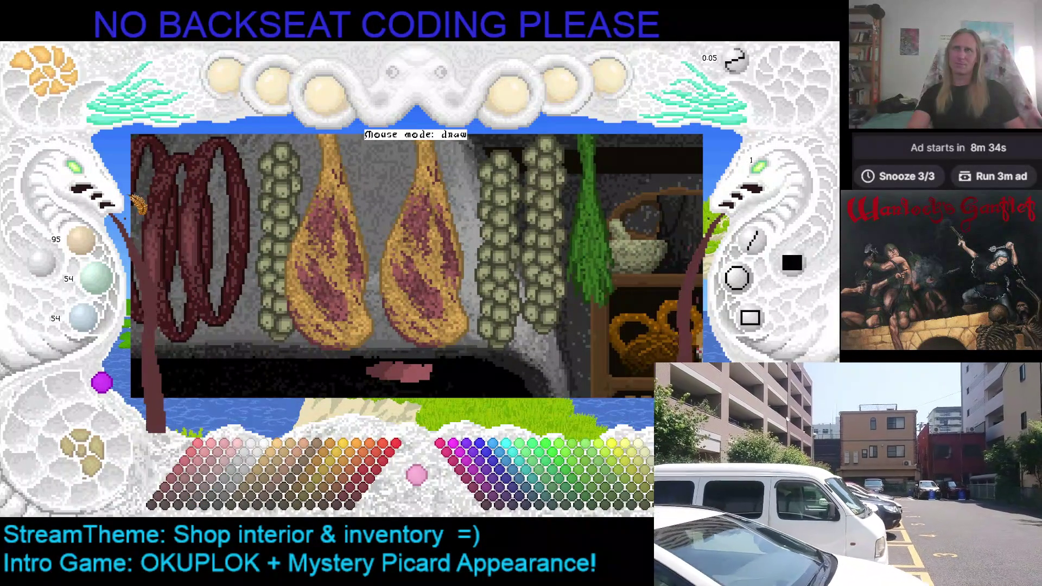
{"action": "scroll", "coordinate": [398, 368], "scroll_direction": "down", "scroll_amount": 2}
{"action": "scroll", "coordinate": [397, 369], "scroll_direction": "down", "scroll_amount": 2}
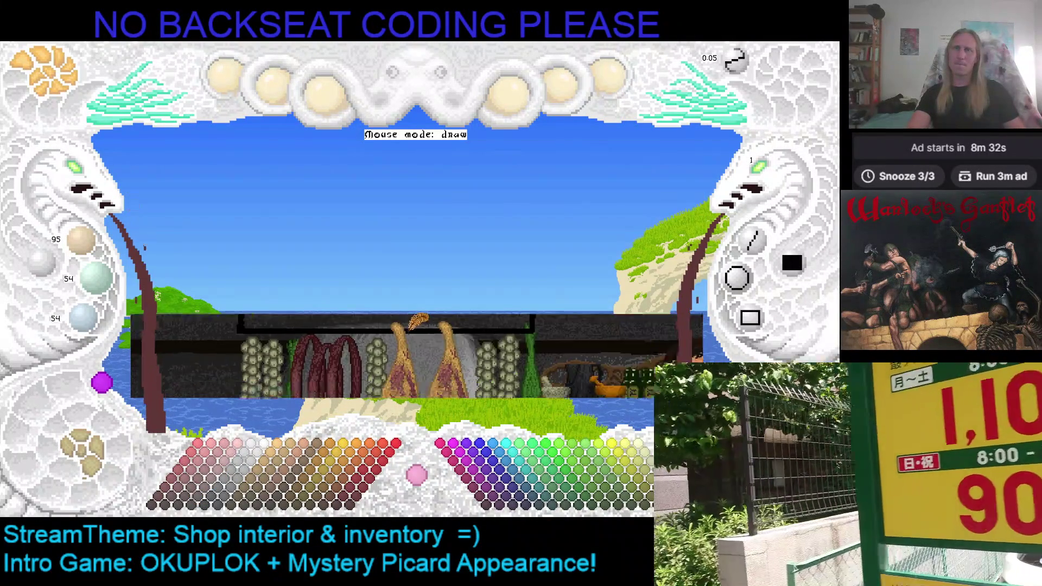
{"action": "scroll", "coordinate": [423, 334], "scroll_direction": "up", "scroll_amount": 3}
{"action": "scroll", "coordinate": [416, 190], "scroll_direction": "down", "scroll_amount": 1}
{"action": "scroll", "coordinate": [428, 228], "scroll_direction": "up", "scroll_amount": 1}
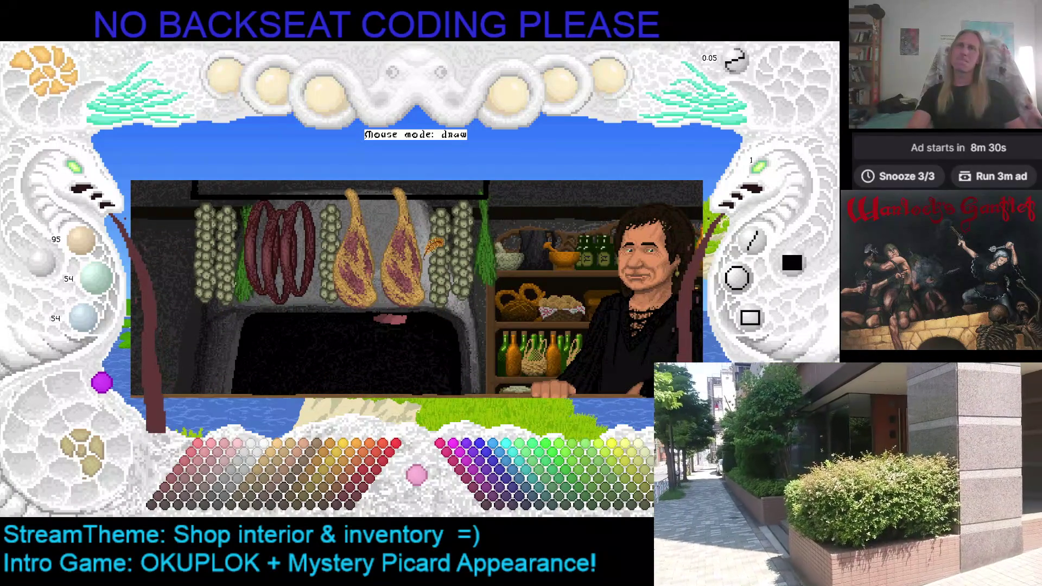
{"action": "scroll", "coordinate": [522, 281], "scroll_direction": "down", "scroll_amount": 1}
{"action": "scroll", "coordinate": [509, 269], "scroll_direction": "up", "scroll_amount": 1}
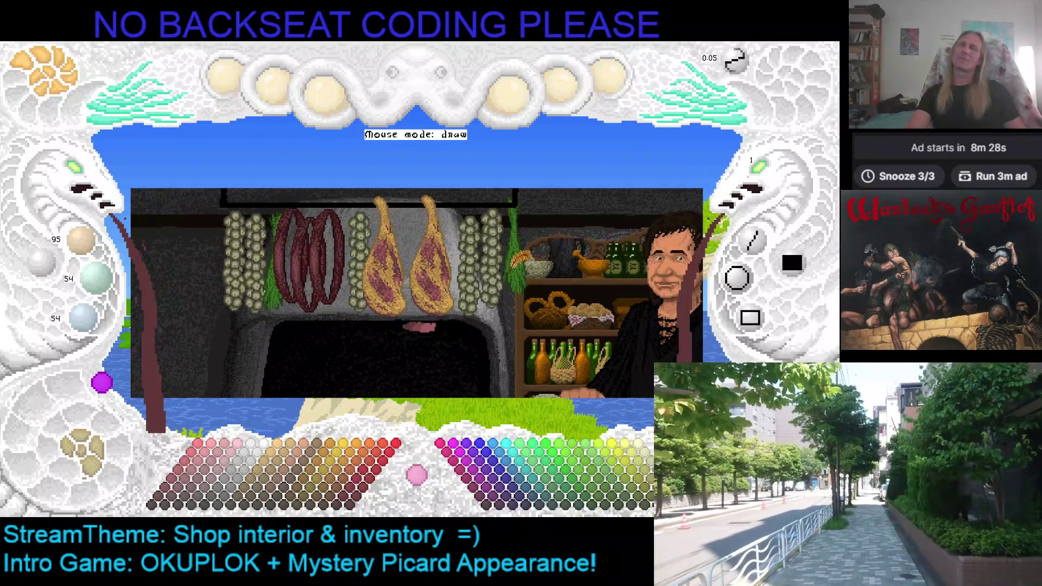
{"action": "scroll", "coordinate": [488, 258], "scroll_direction": "down", "scroll_amount": 1}
{"action": "scroll", "coordinate": [383, 244], "scroll_direction": "up", "scroll_amount": 1}
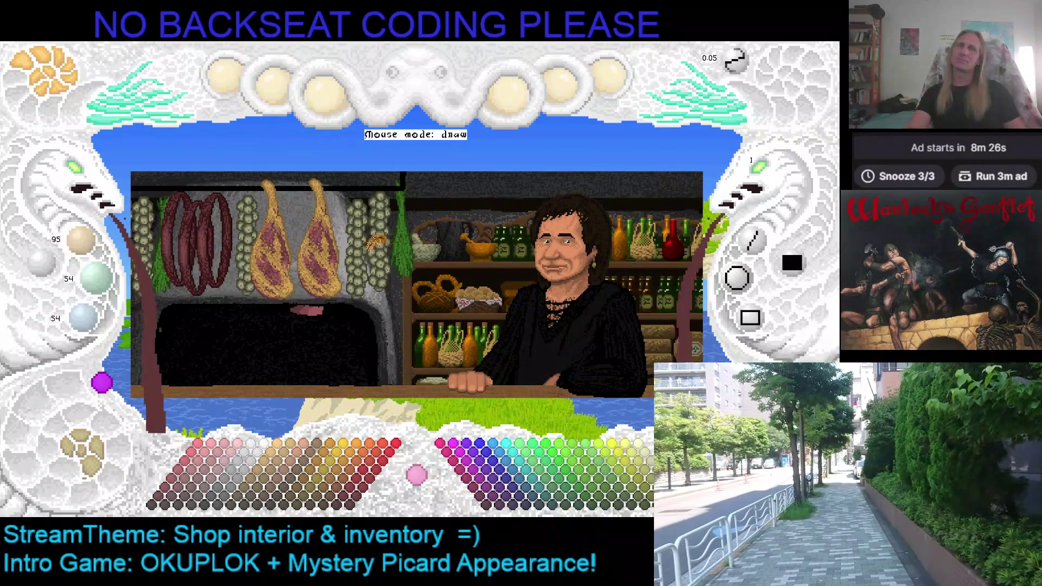
{"action": "scroll", "coordinate": [81, 174], "scroll_direction": "down", "scroll_amount": 2}
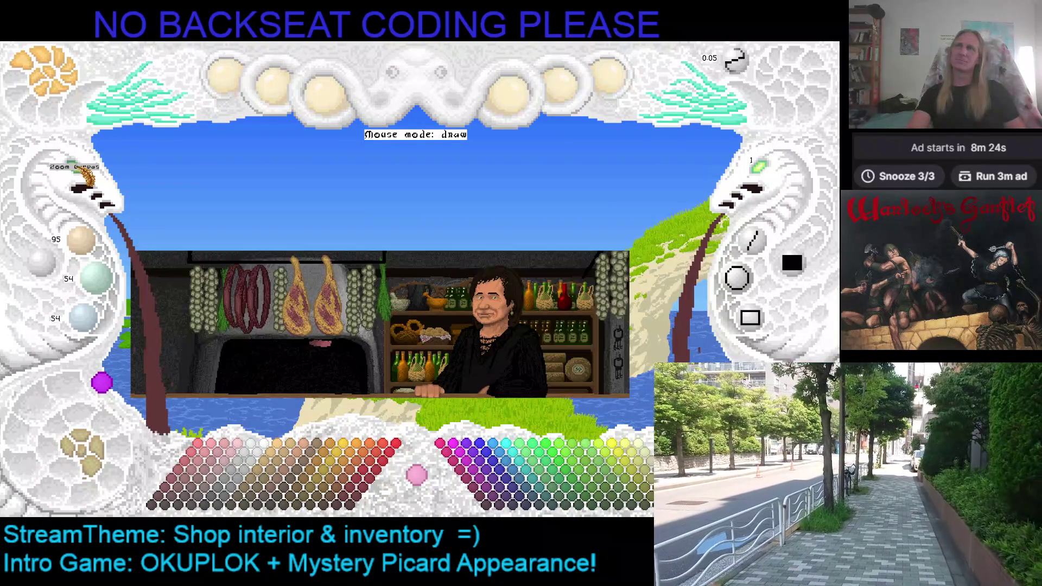
{"action": "scroll", "coordinate": [123, 183], "scroll_direction": "down", "scroll_amount": 2}
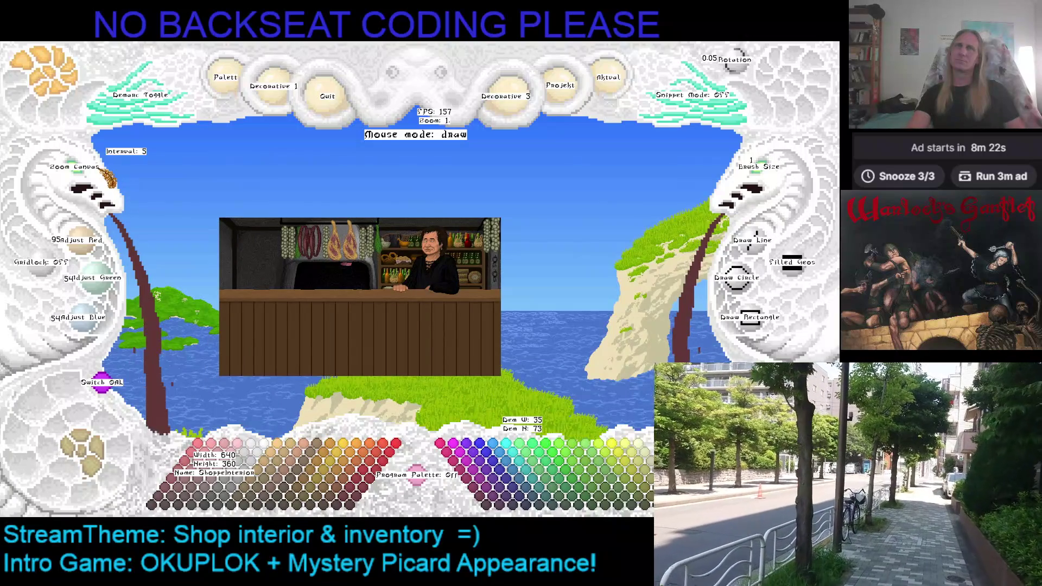
{"action": "scroll", "coordinate": [102, 175], "scroll_direction": "up", "scroll_amount": 1}
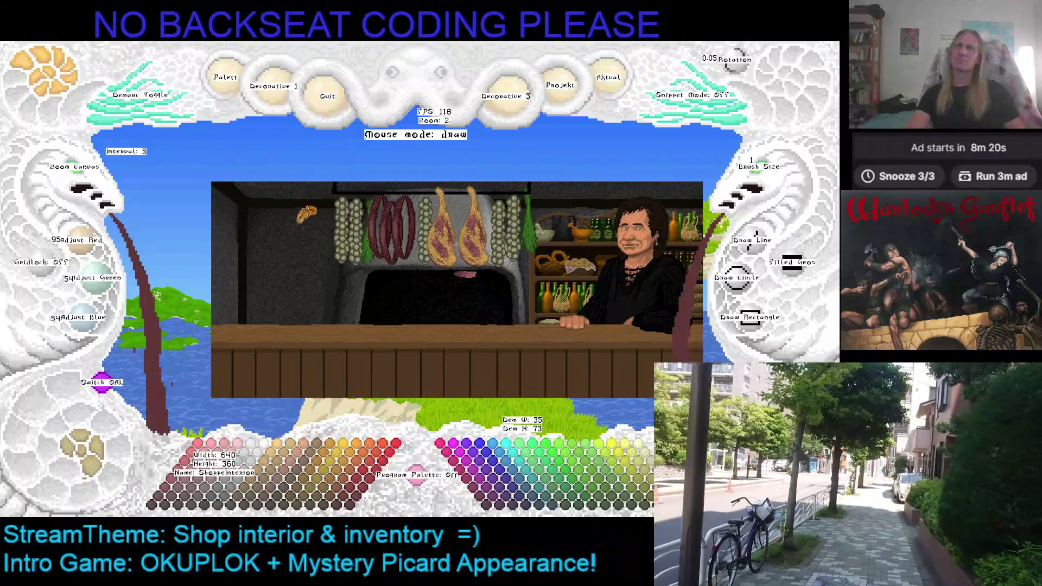
{"action": "scroll", "coordinate": [432, 251], "scroll_direction": "up", "scroll_amount": 1}
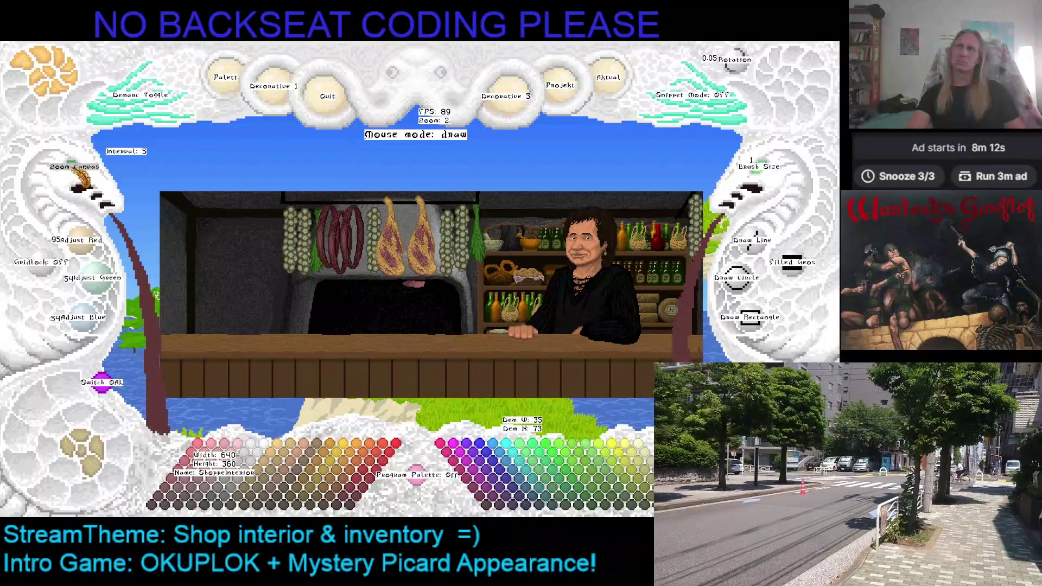
{"action": "scroll", "coordinate": [83, 173], "scroll_direction": "up", "scroll_amount": 1}
{"action": "scroll", "coordinate": [83, 173], "scroll_direction": "up", "scroll_amount": 2}
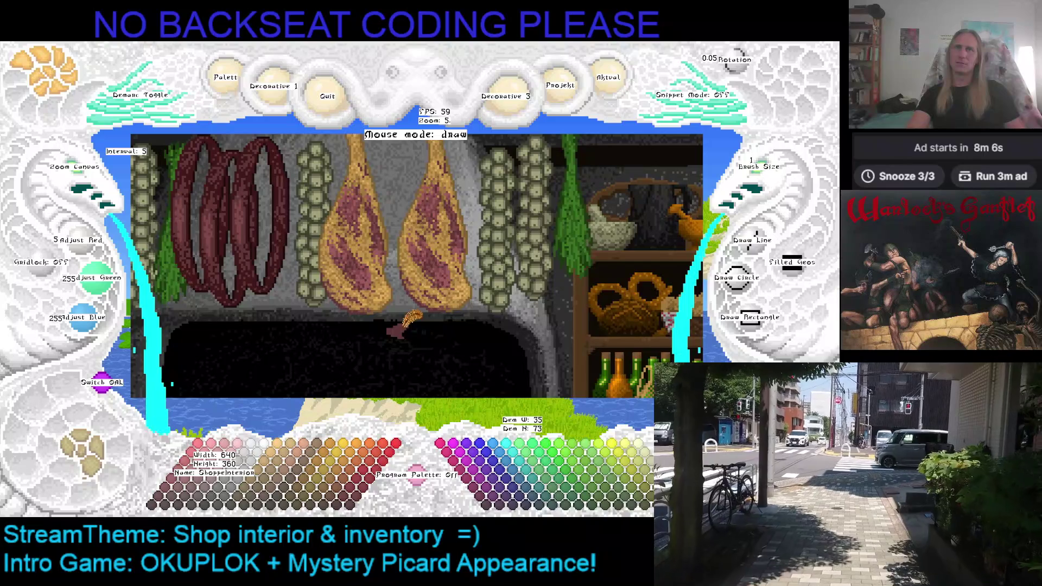
Step: Pan the close-up to show the ham tops and start marking a rectangular area
{"action": "left_click_drag", "start_coordinate": [405, 319], "coordinate": [401, 353]}
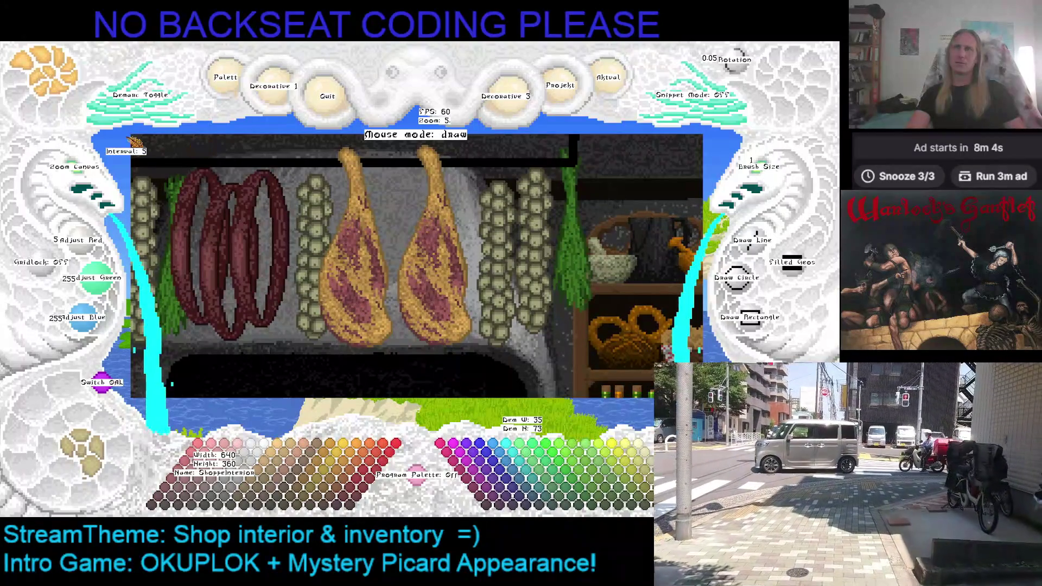
{"action": "key", "text": "m"}
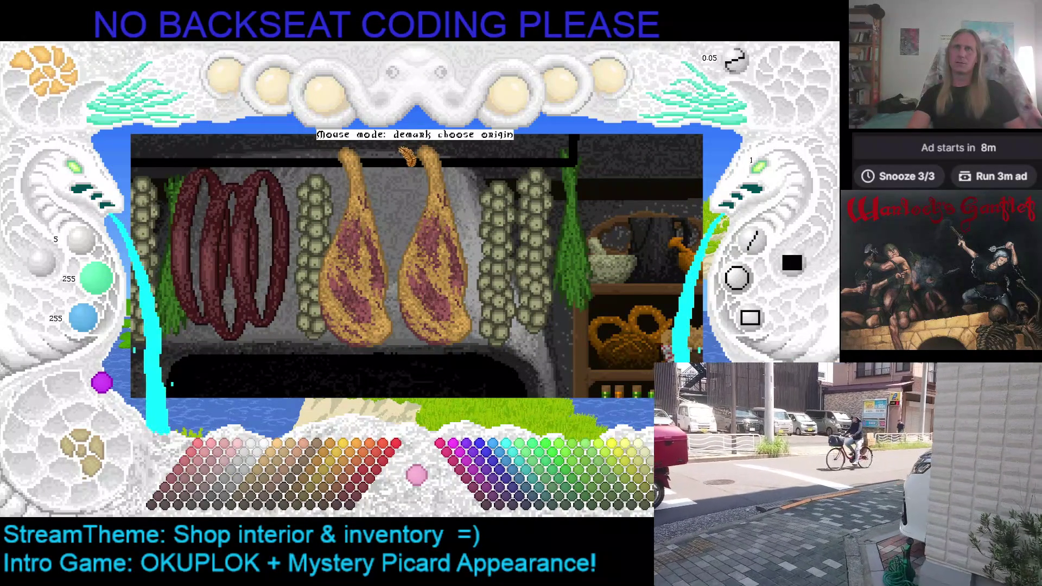
Step: Mark the right-hand ham as a region, bring the item sprite row into view and pick up the ham for pasting
{"action": "left_click", "coordinate": [399, 148]}
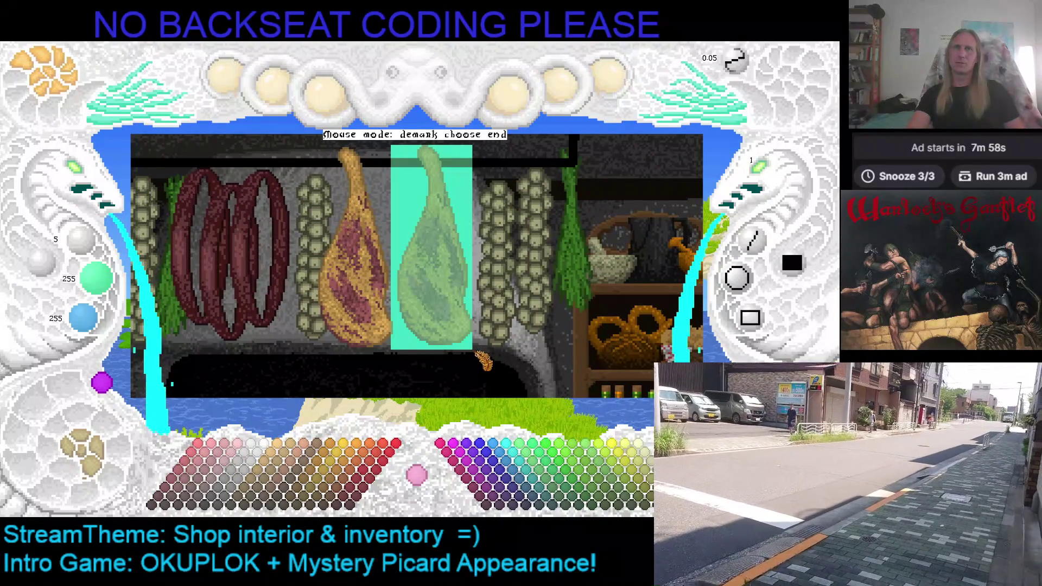
{"action": "left_click", "coordinate": [486, 361]}
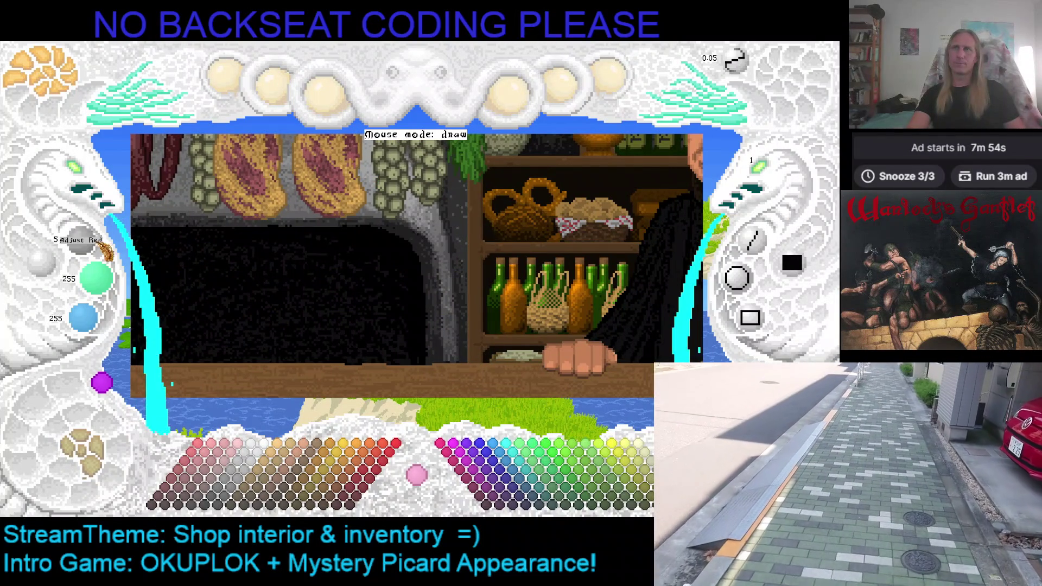
{"action": "left_click", "coordinate": [86, 173]}
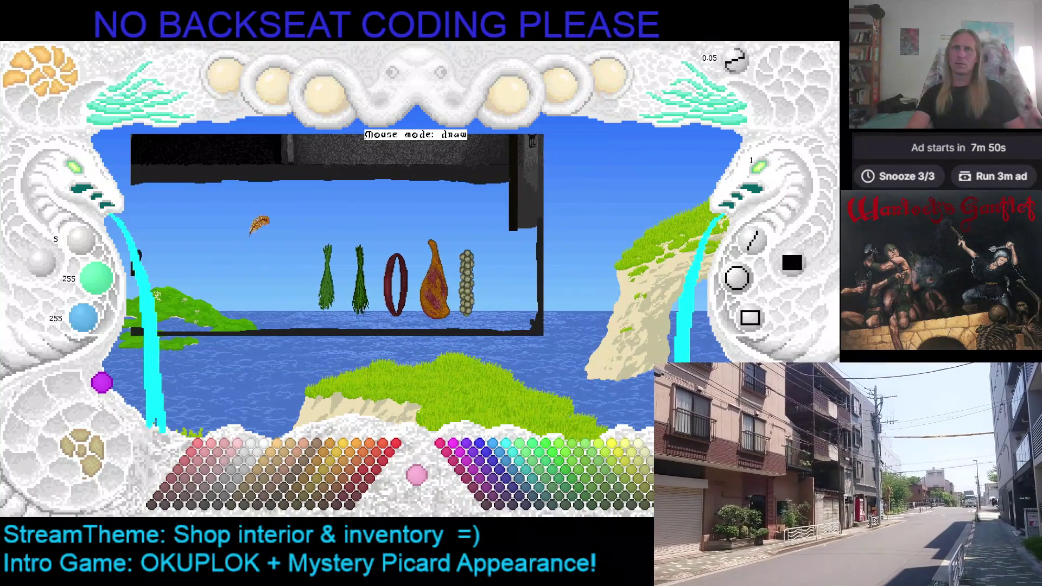
{"action": "left_click", "coordinate": [82, 179]}
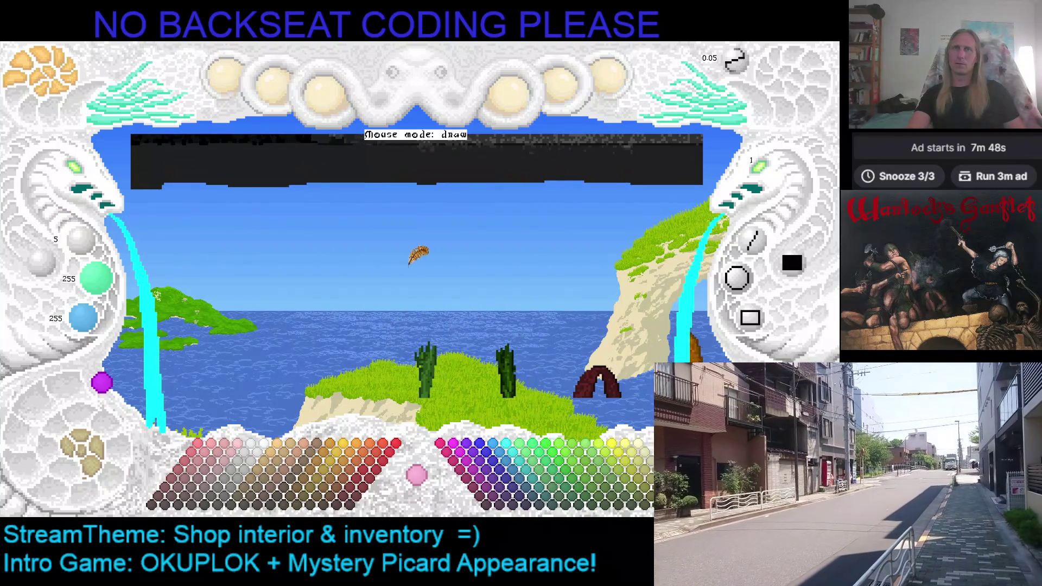
{"action": "left_click", "coordinate": [96, 187]}
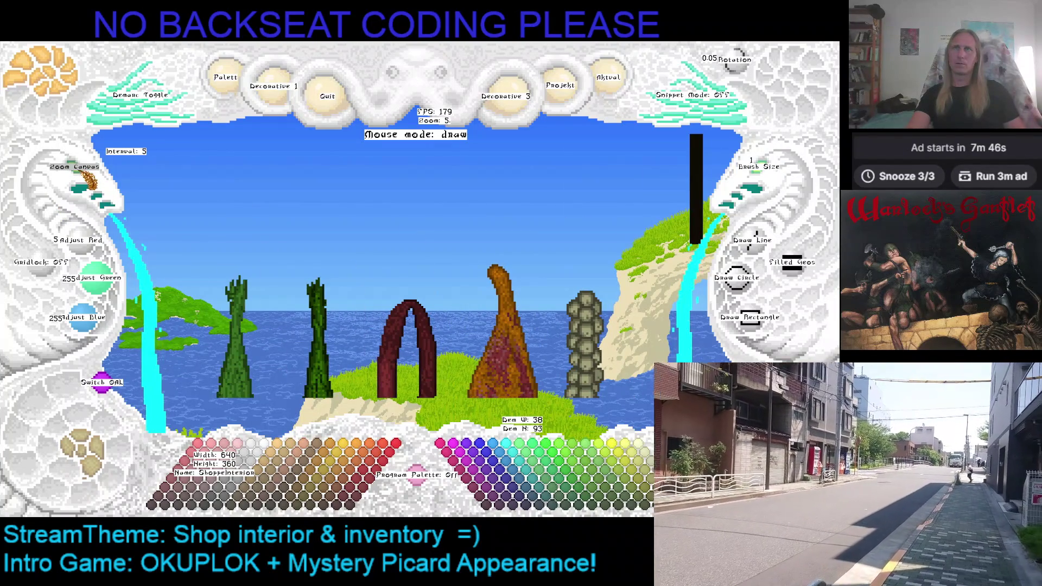
{"action": "scroll", "coordinate": [524, 247], "scroll_direction": "up", "scroll_amount": 1}
{"action": "scroll", "coordinate": [530, 241], "scroll_direction": "up", "scroll_amount": 1}
{"action": "scroll", "coordinate": [535, 233], "scroll_direction": "up", "scroll_amount": 1}
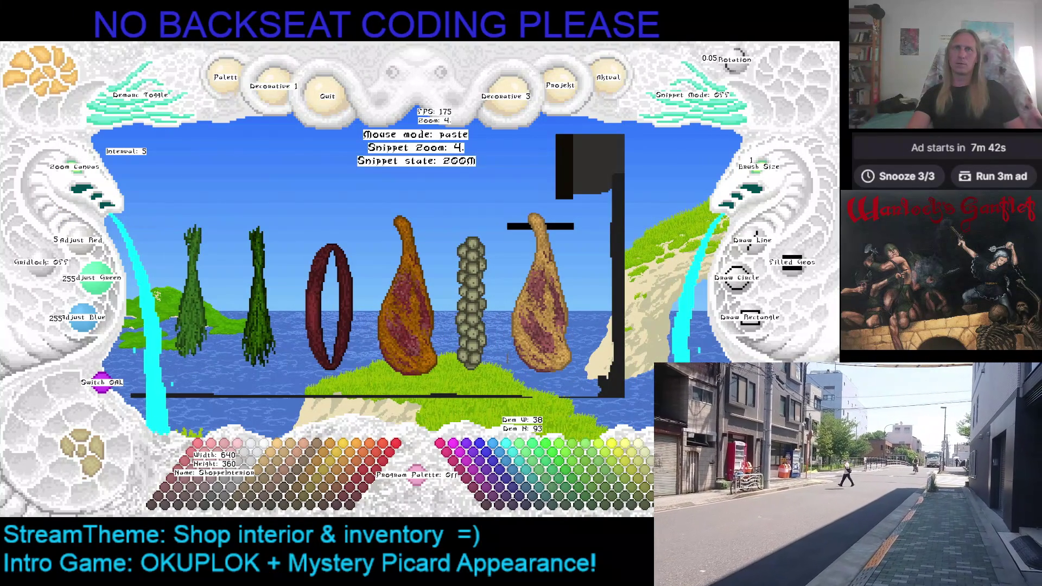
Step: Stamp the enlarged ham beside the garlic string and undo the stray black bars
{"action": "left_click", "coordinate": [537, 237]}
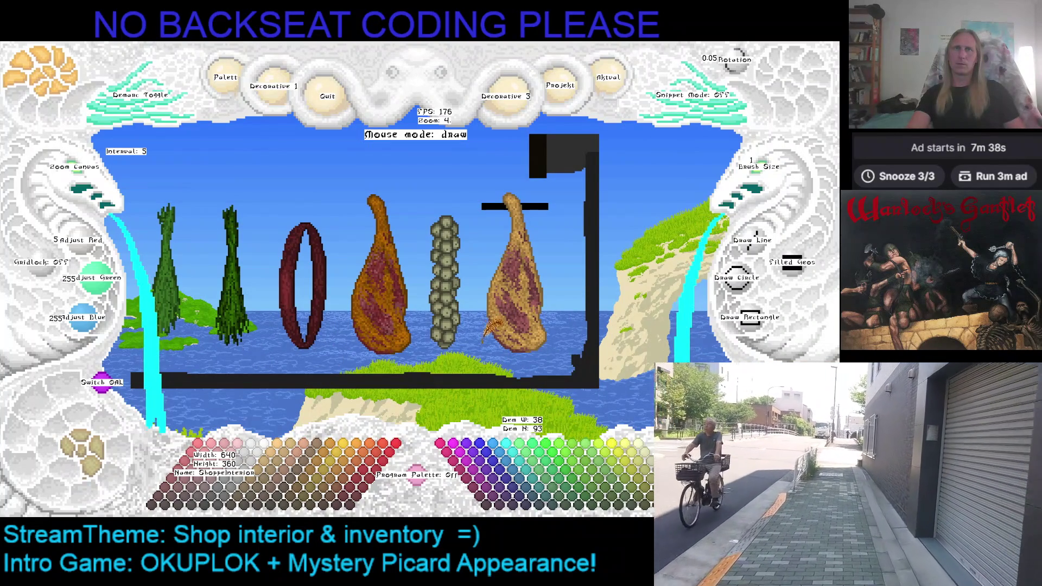
{"action": "key", "text": "ctrl+z"}
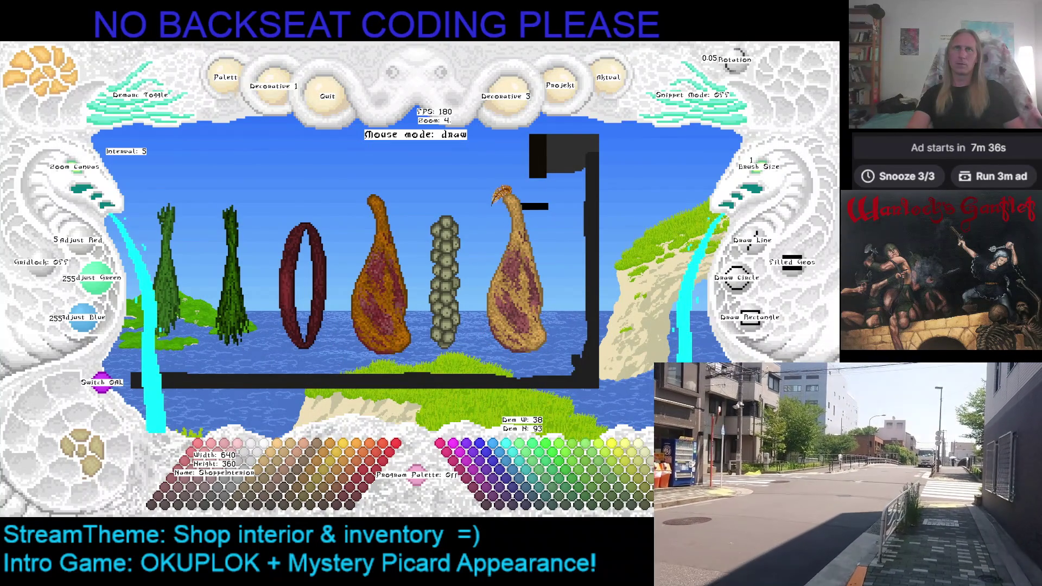
{"action": "key", "text": "ctrl+z"}
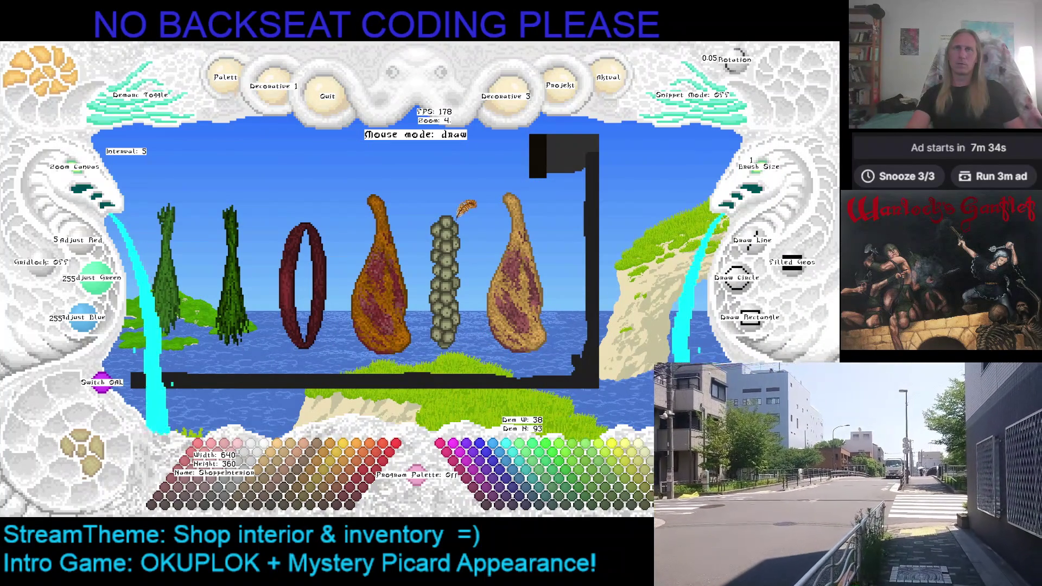
Step: Pan toward the top of the canvas and zoom out to bring the whole shop interior into view
{"action": "key", "text": "Left"}
{"action": "key", "text": "Up"}
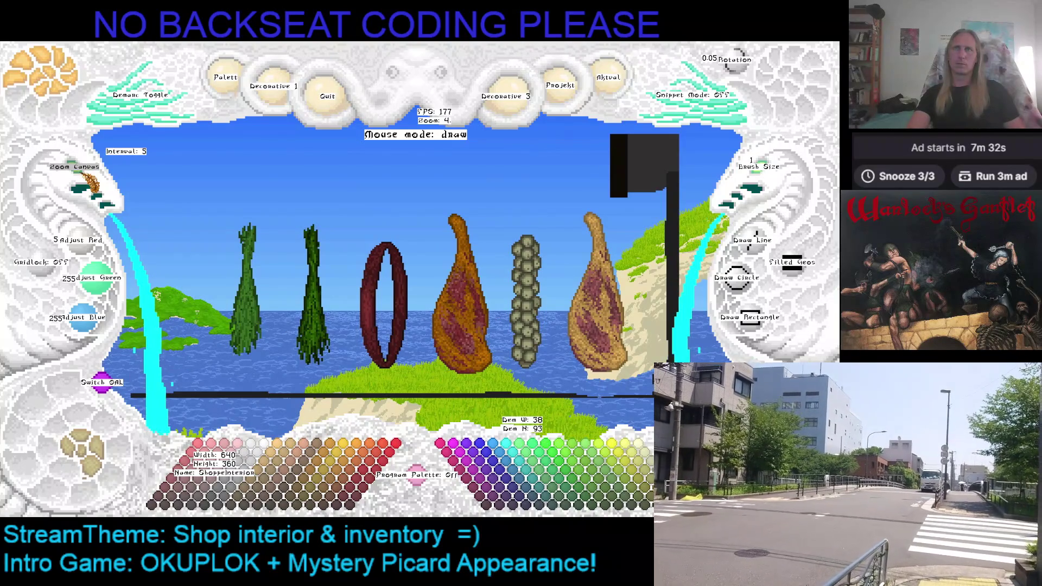
{"action": "key", "text": "Left"}
{"action": "key", "text": "Left"}
{"action": "key", "text": "Up"}
{"action": "key", "text": "Up"}
{"action": "left_click", "coordinate": [79, 180]}
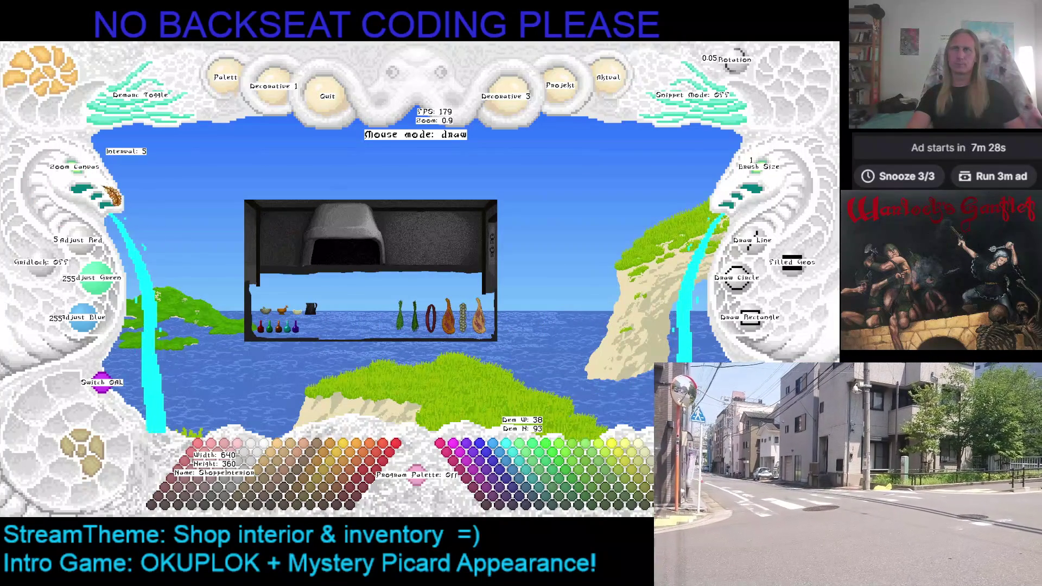
{"action": "left_click", "coordinate": [89, 175]}
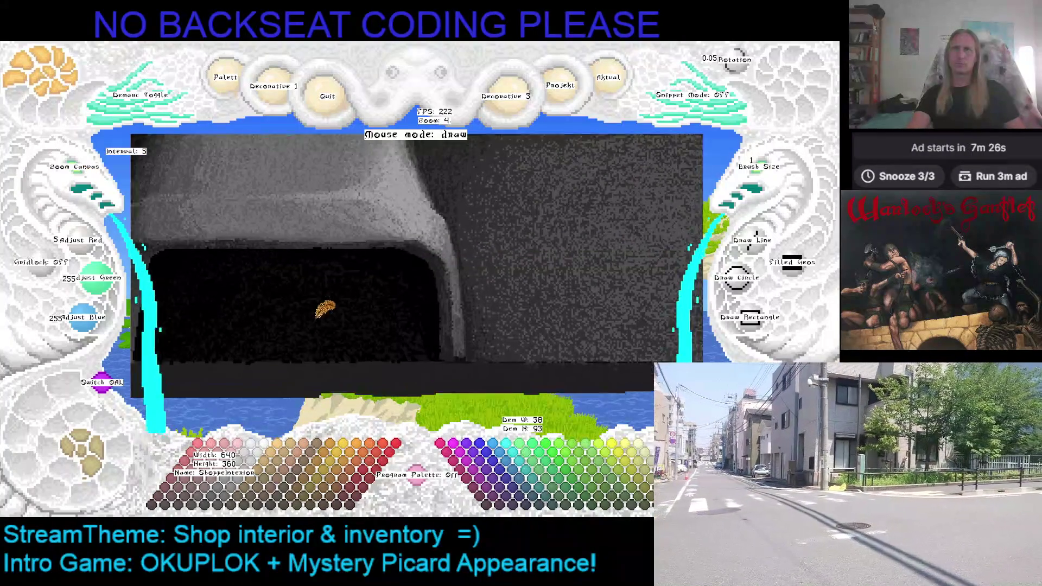
Step: Zoom out to the shopkeeper scene, then back in to zoom 5 on the hanging sausages and hams
{"action": "left_click", "coordinate": [77, 173]}
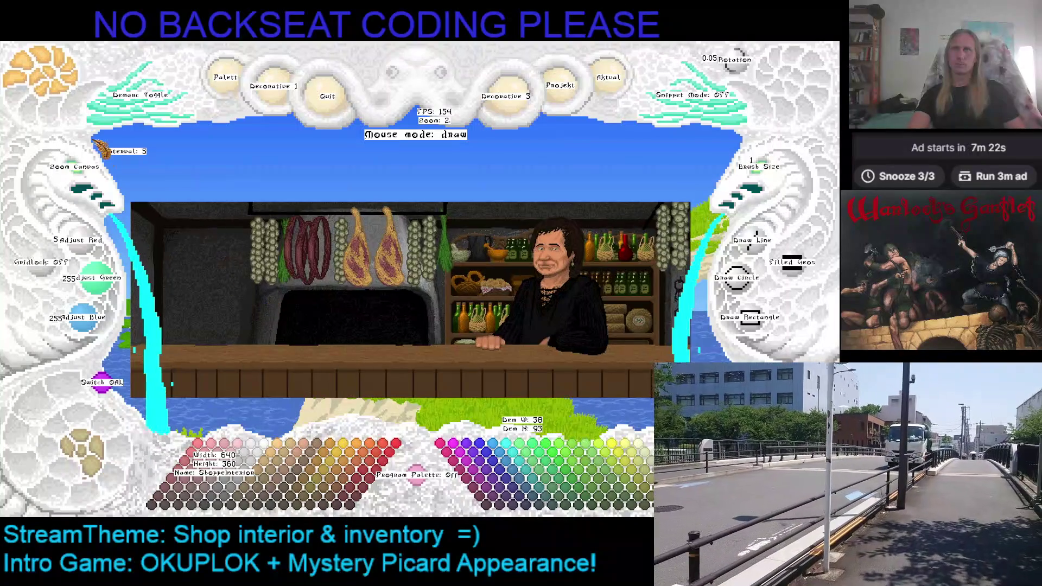
{"action": "left_click", "coordinate": [85, 173]}
{"action": "left_click", "coordinate": [86, 173]}
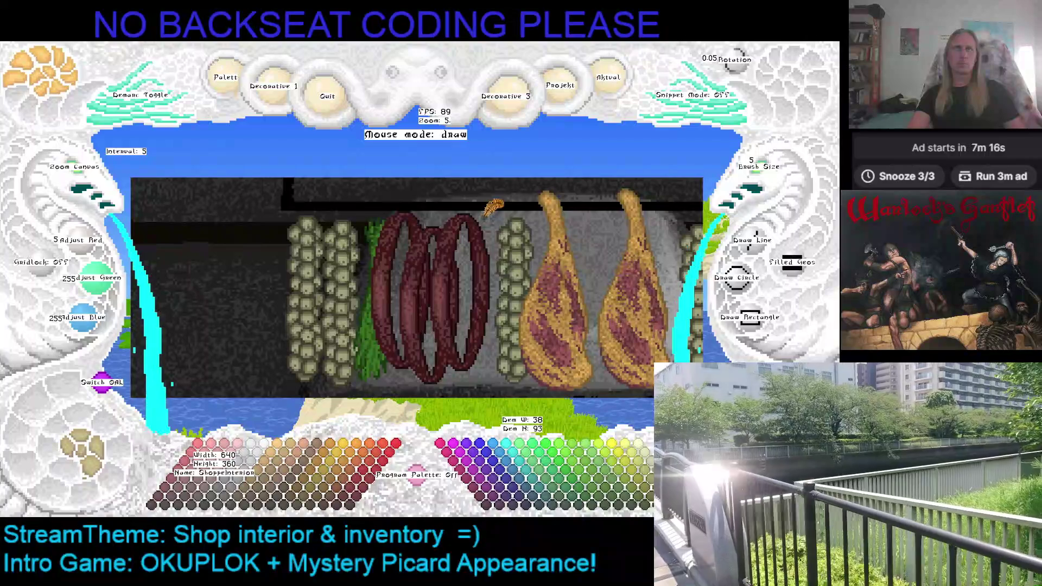
Step: Paint grey wall over the tangled middle ring and the thin right sausage strands
{"action": "mouse_move", "coordinate": [451, 277]}
{"action": "left_mouse_down"}
{"action": "mouse_move", "coordinate": [460, 308]}
{"action": "mouse_move", "coordinate": [489, 304]}
{"action": "left_mouse_up"}
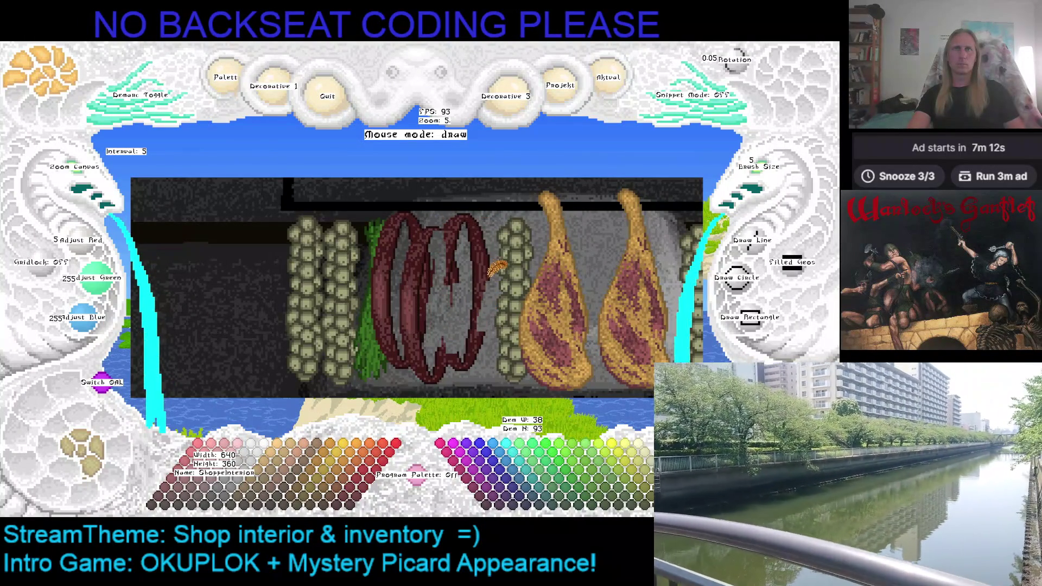
{"action": "left_click_drag", "start_coordinate": [490, 237], "coordinate": [483, 327]}
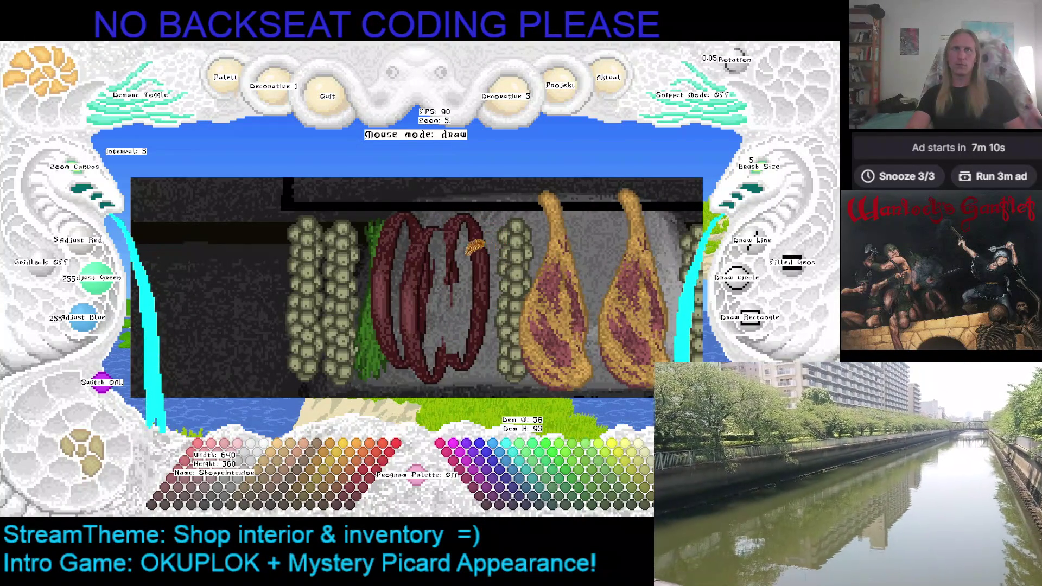
{"action": "mouse_move", "coordinate": [490, 251]}
{"action": "left_mouse_down"}
{"action": "mouse_move", "coordinate": [474, 345]}
{"action": "mouse_move", "coordinate": [447, 326]}
{"action": "mouse_move", "coordinate": [463, 205]}
{"action": "left_mouse_up"}
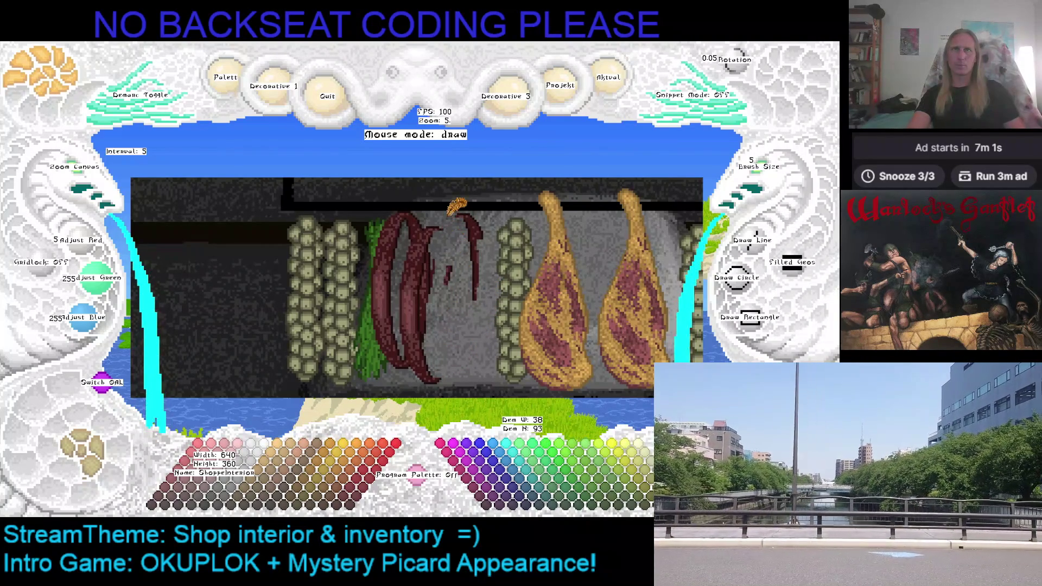
{"action": "left_click_drag", "start_coordinate": [468, 204], "coordinate": [485, 235]}
{"action": "mouse_move", "coordinate": [484, 287]}
{"action": "left_mouse_down"}
{"action": "mouse_move", "coordinate": [480, 214]}
{"action": "mouse_move", "coordinate": [477, 274]}
{"action": "mouse_move", "coordinate": [451, 285]}
{"action": "mouse_move", "coordinate": [431, 230]}
{"action": "mouse_move", "coordinate": [423, 248]}
{"action": "mouse_move", "coordinate": [448, 358]}
{"action": "mouse_move", "coordinate": [427, 371]}
{"action": "mouse_move", "coordinate": [416, 338]}
{"action": "mouse_move", "coordinate": [425, 229]}
{"action": "left_mouse_up"}
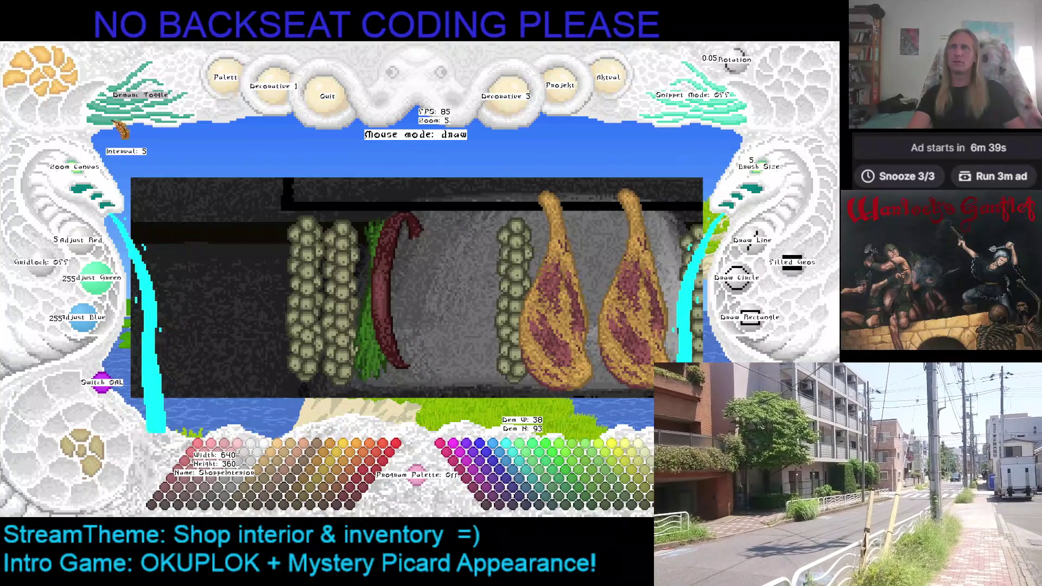
Step: Zoom out to 4 and load the red sausage ring copy for pasting
{"action": "left_click", "coordinate": [59, 187]}
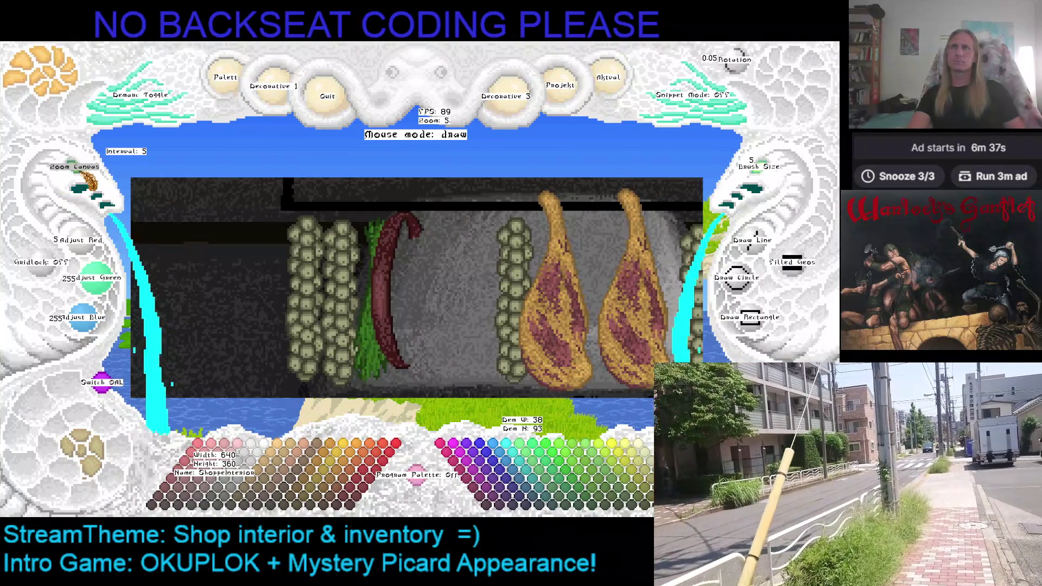
{"action": "left_click", "coordinate": [59, 187]}
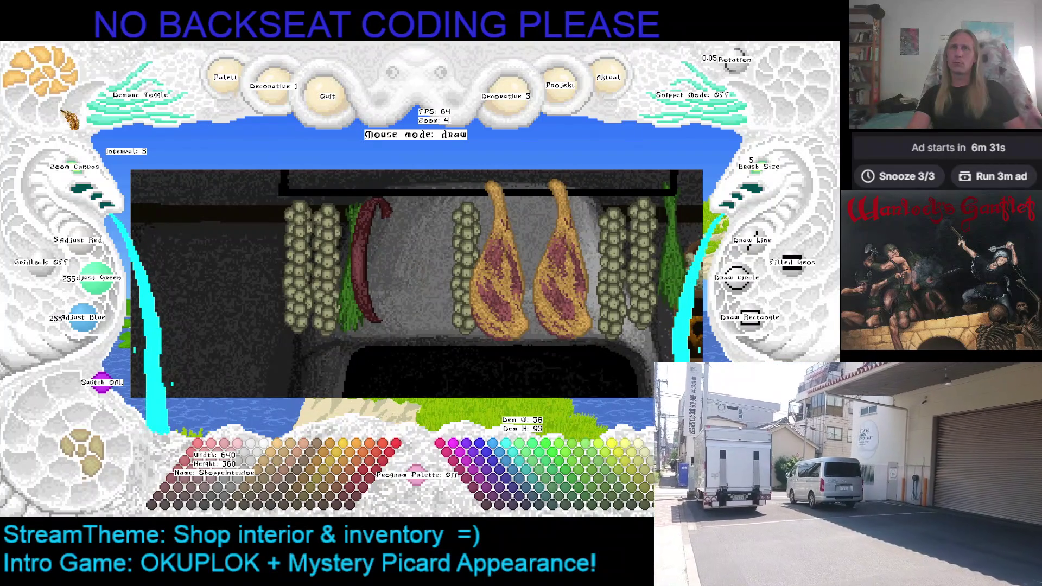
{"action": "key", "text": "ctrl+v"}
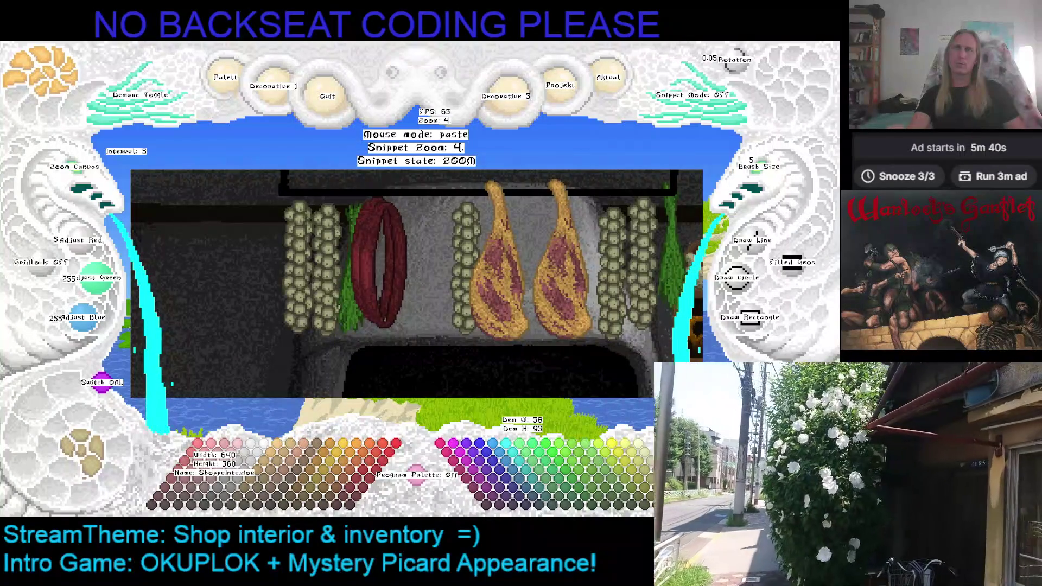
Step: Stamp three overlapping red rings beside the garlic, return to draw mode and pan toward the shelves
{"action": "left_click_drag", "start_coordinate": [376, 260], "coordinate": [405, 265]}
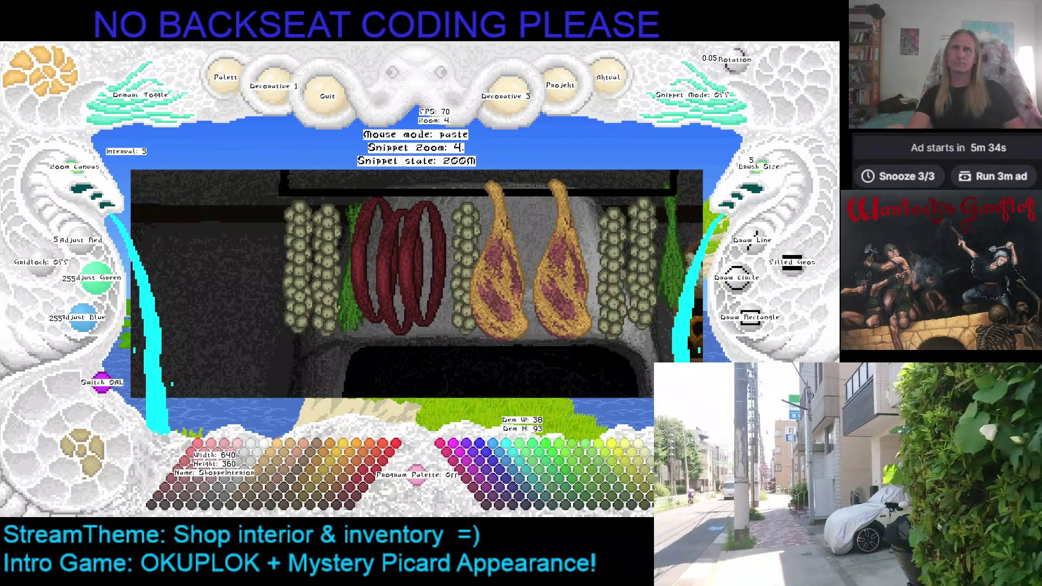
{"action": "left_click", "coordinate": [364, 216]}
{"action": "left_click_drag", "start_coordinate": [364, 216], "coordinate": [285, 209]}
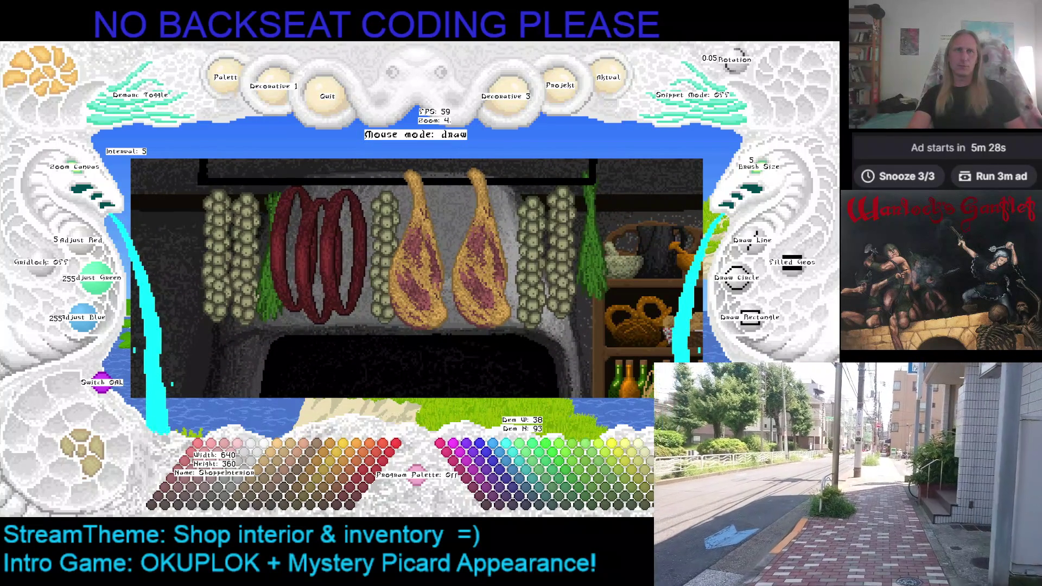
Step: Pick an olive-grey colour from the canvas and pan to the area above the hams
{"action": "right_click", "coordinate": [669, 331]}
{"action": "right_click", "coordinate": [669, 331]}
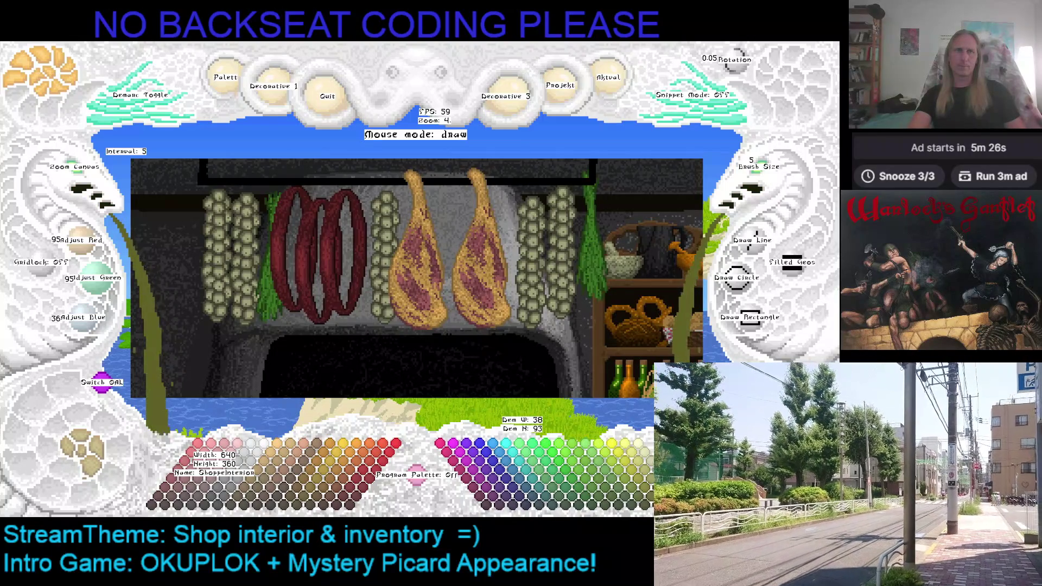
{"action": "right_click", "coordinate": [669, 331]}
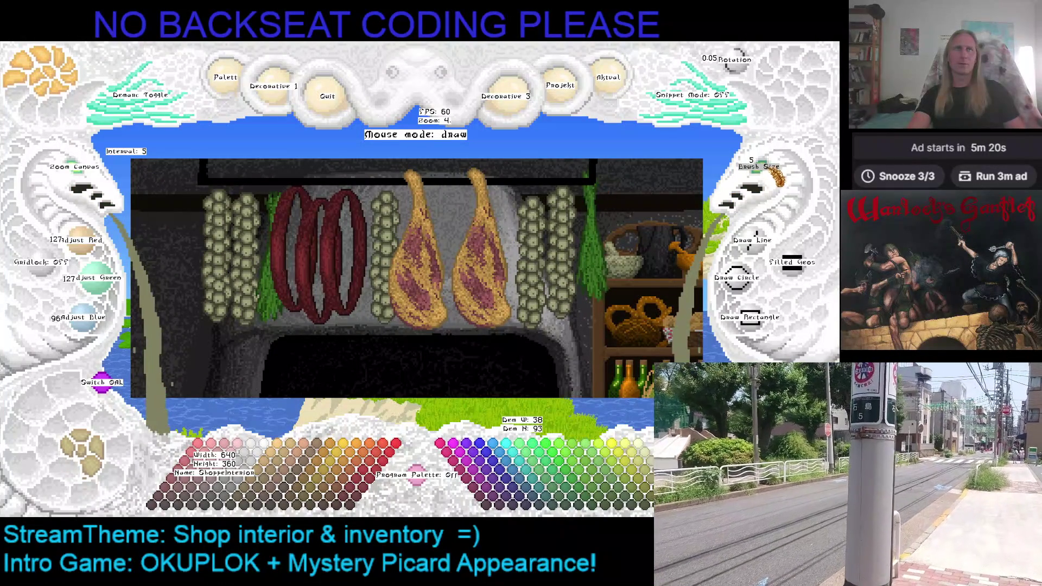
{"action": "key", "text": "Right"}
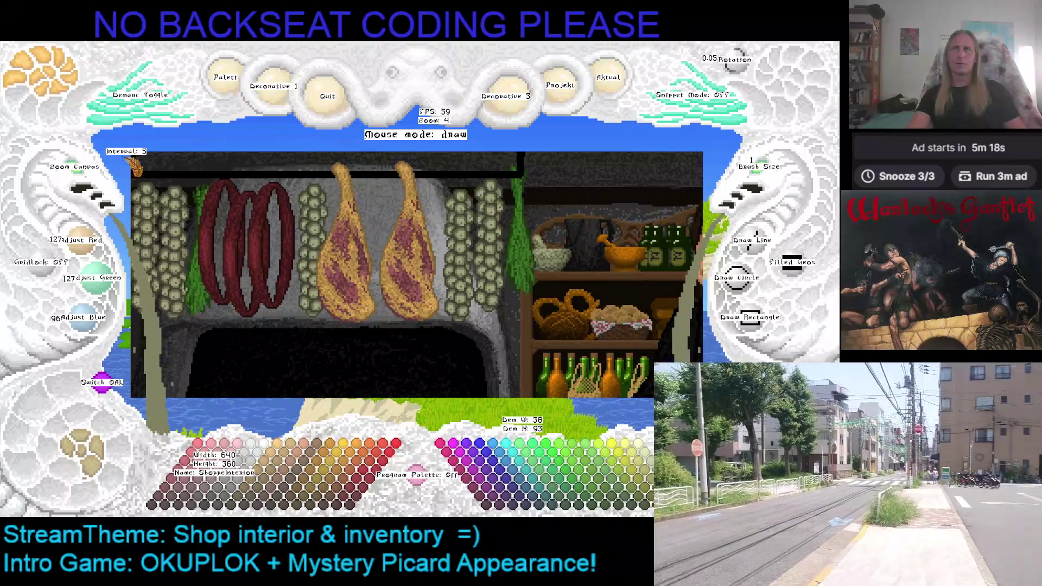
{"action": "scroll", "coordinate": [210, 334], "scroll_direction": "up", "scroll_amount": 1}
{"action": "scroll", "coordinate": [210, 334], "scroll_direction": "up", "scroll_amount": 1}
{"action": "scroll", "coordinate": [210, 334], "scroll_direction": "up", "scroll_amount": 1}
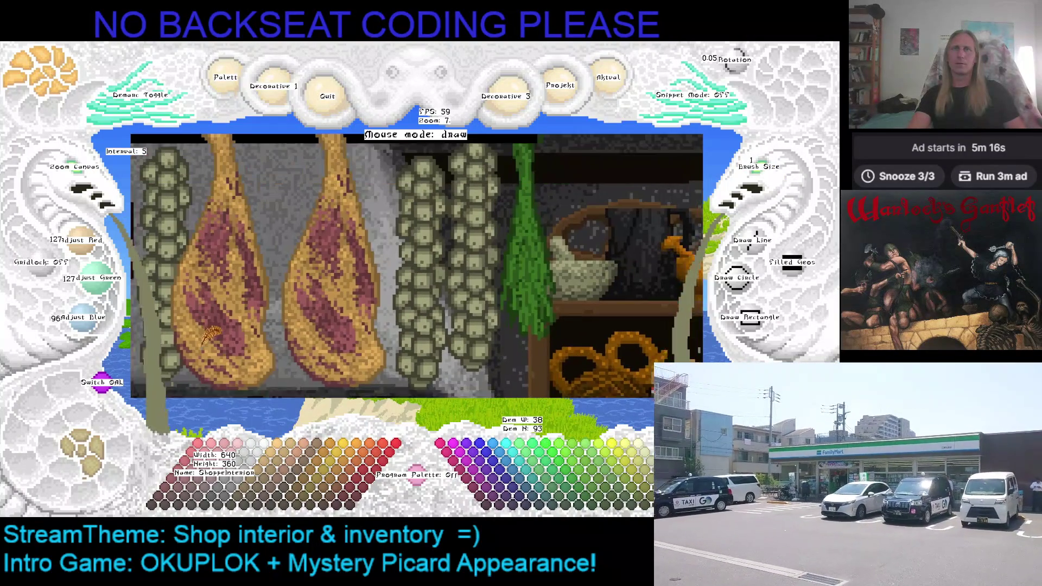
{"action": "key", "text": "Up"}
{"action": "scroll", "coordinate": [86, 173], "scroll_direction": "up", "scroll_amount": 3}
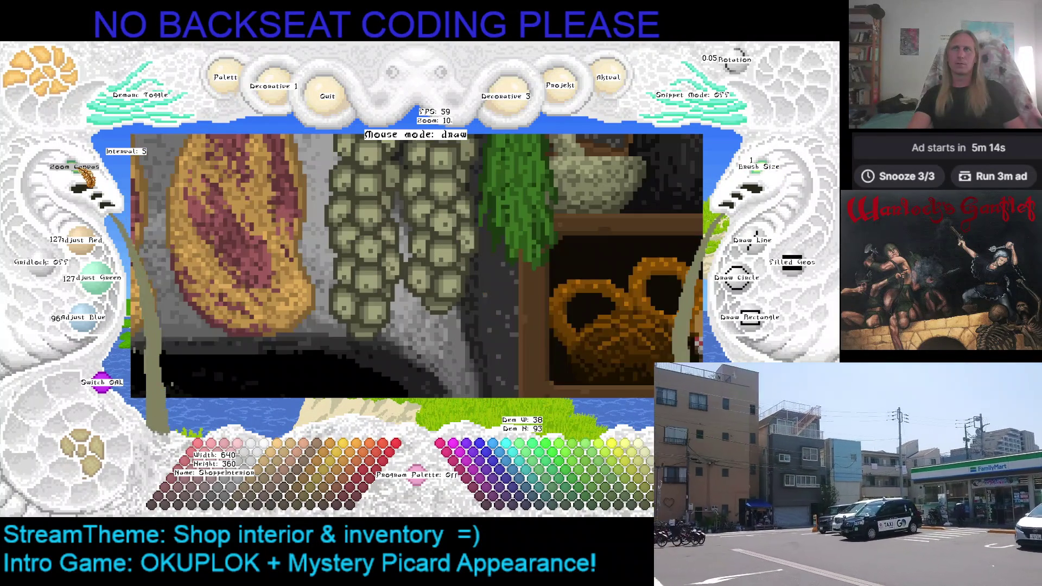
{"action": "key", "text": "Up"}
{"action": "key", "text": "Left"}
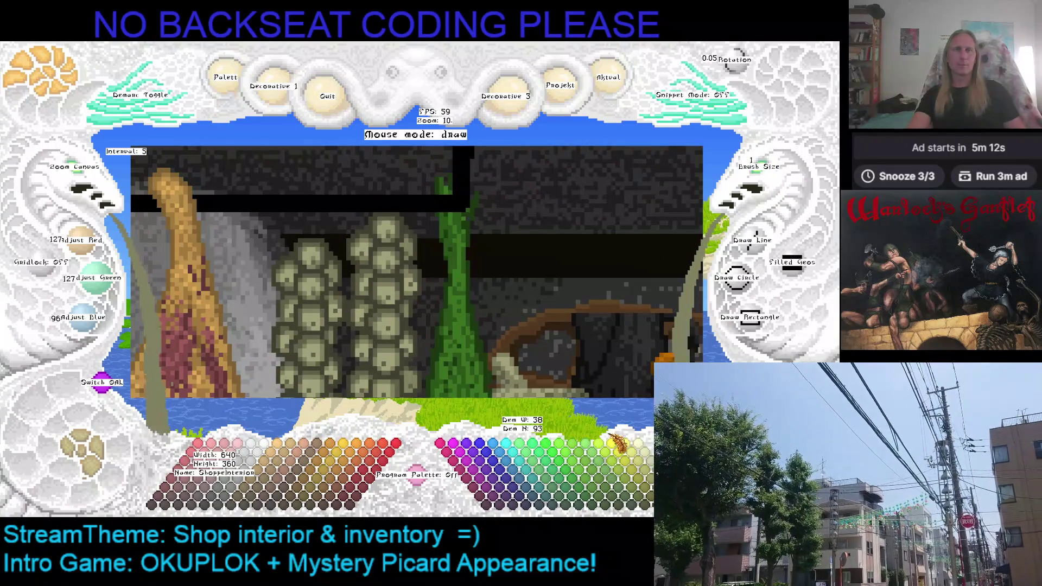
Step: Darken the colour to olive grey 63/63/48 and hide the interface text labels
{"action": "key", "text": "minus"}
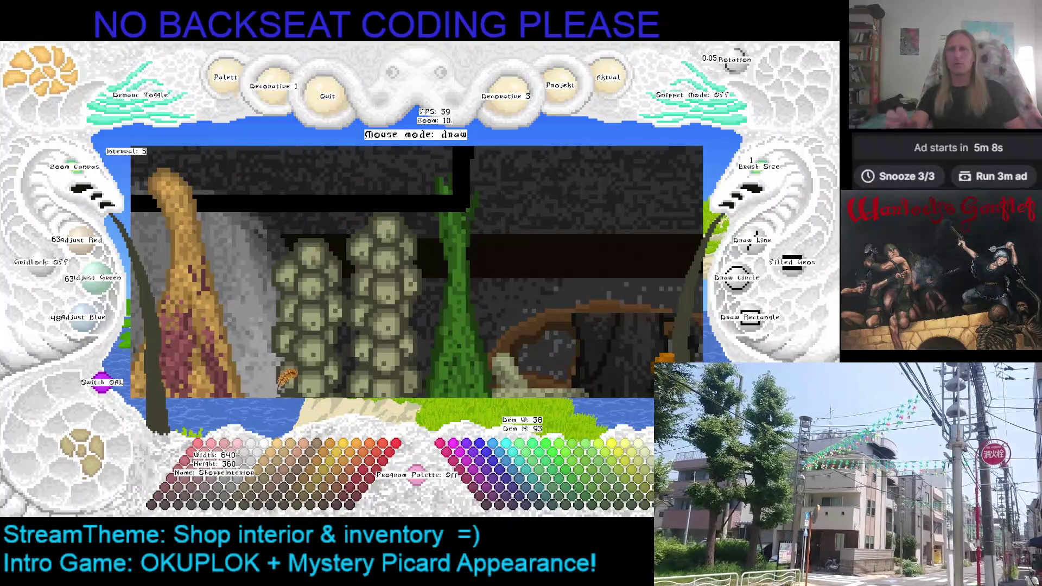
{"action": "key", "text": "h"}
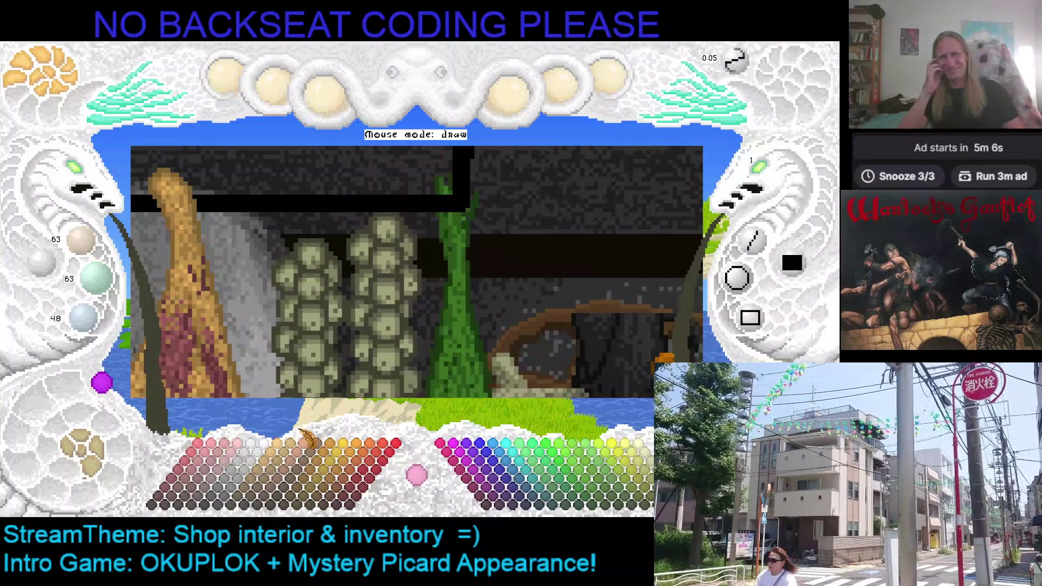
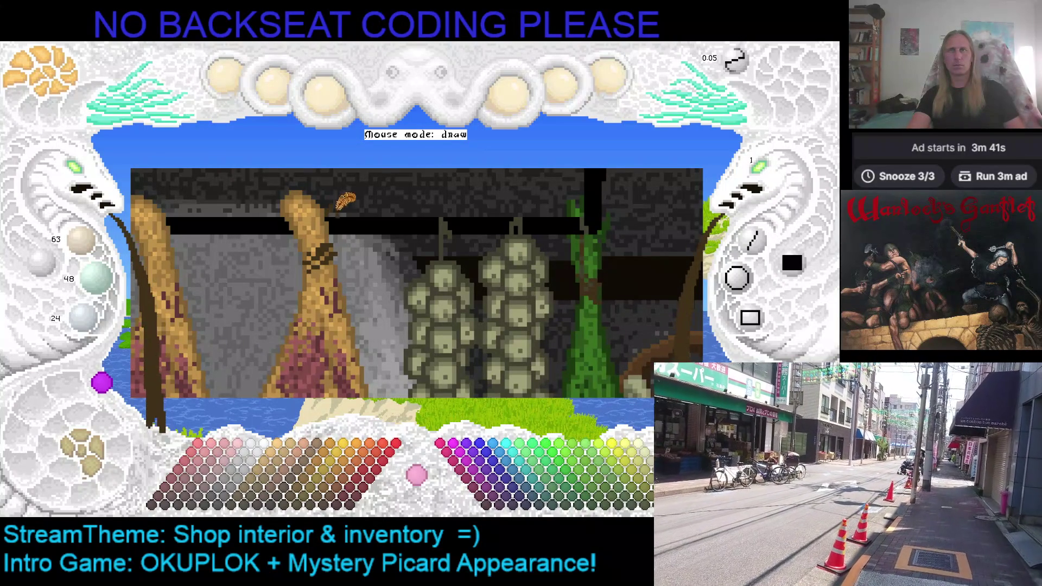
{"action": "scroll", "coordinate": [358, 210], "scroll_direction": "up", "scroll_amount": 1}
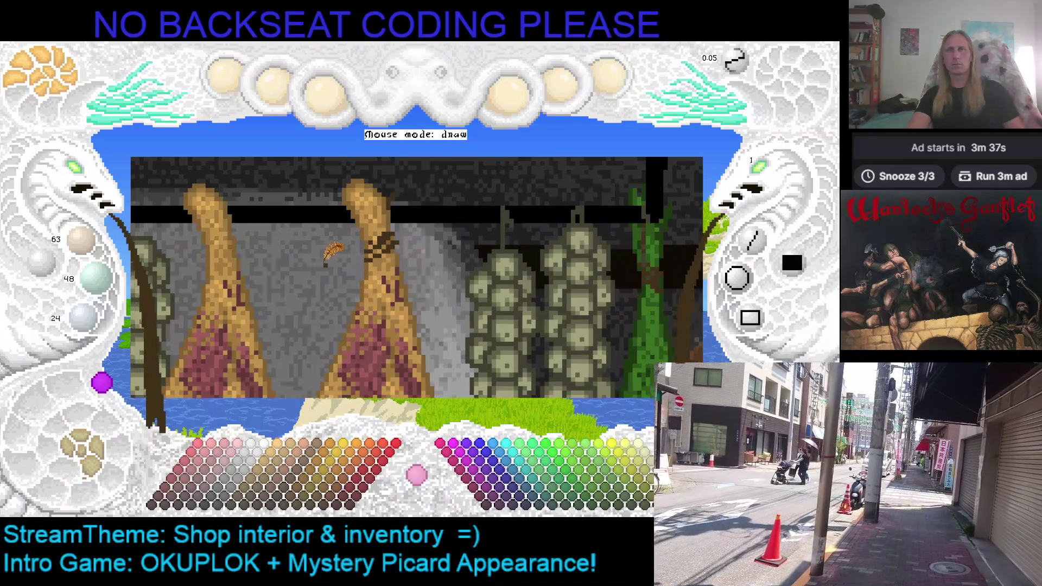
Step: Pan to the hanging sausages and shade their loops with a darker red
{"action": "key", "text": "Left"}
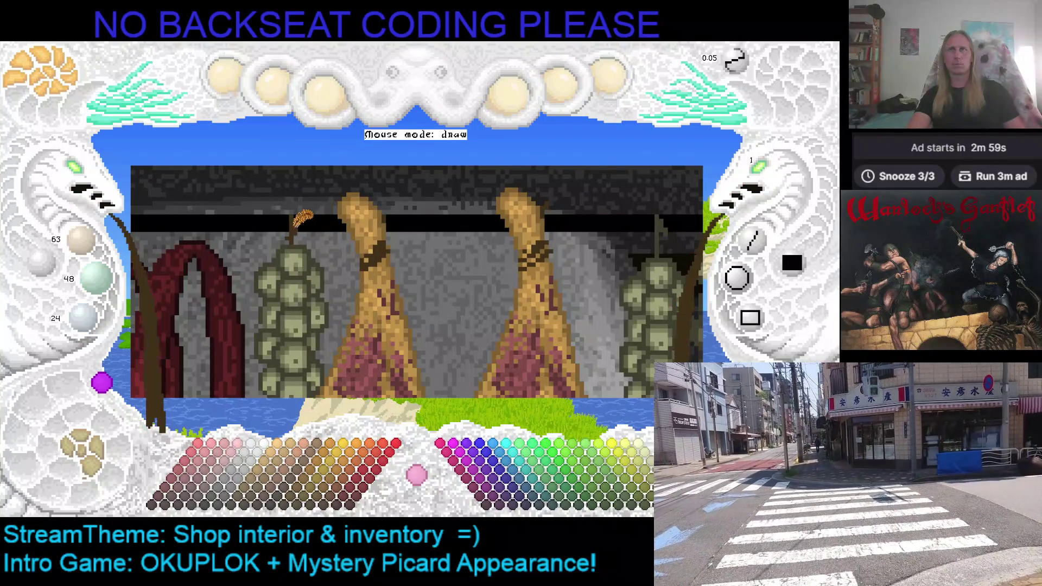
{"action": "key", "text": "Left"}
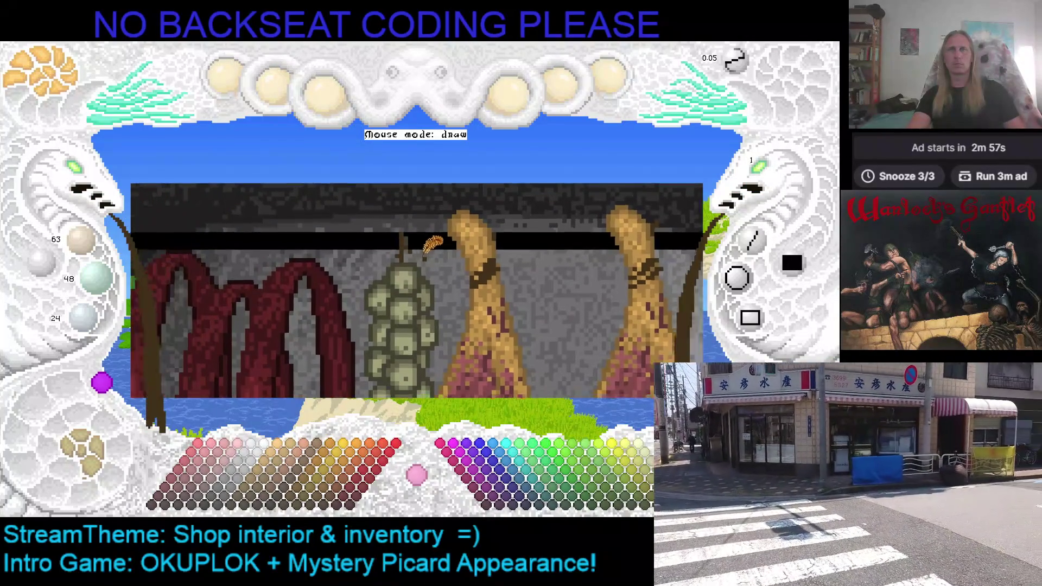
{"action": "key", "text": "Left"}
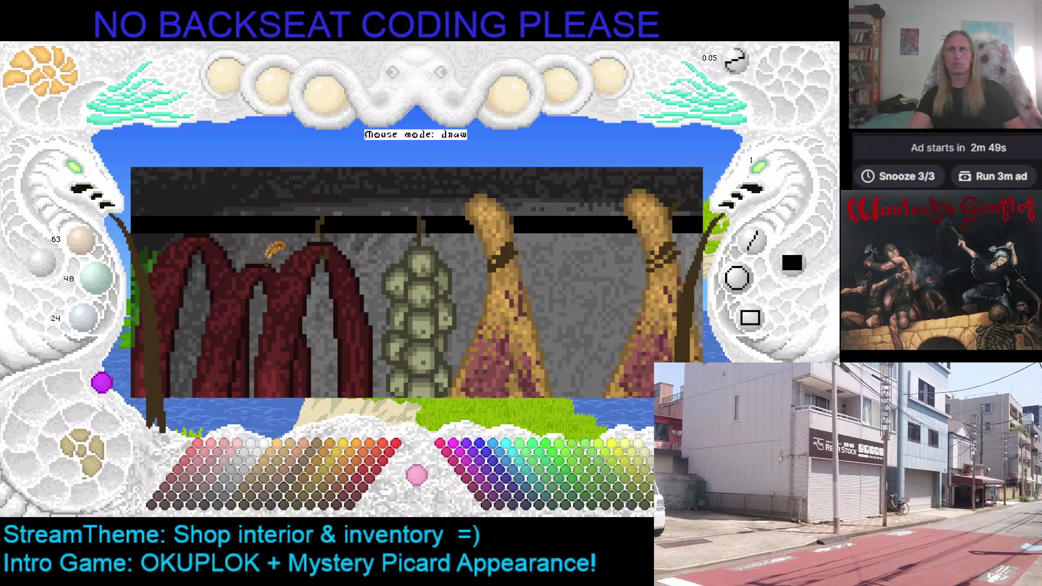
{"action": "scroll", "coordinate": [277, 220], "scroll_direction": "up", "scroll_amount": 1}
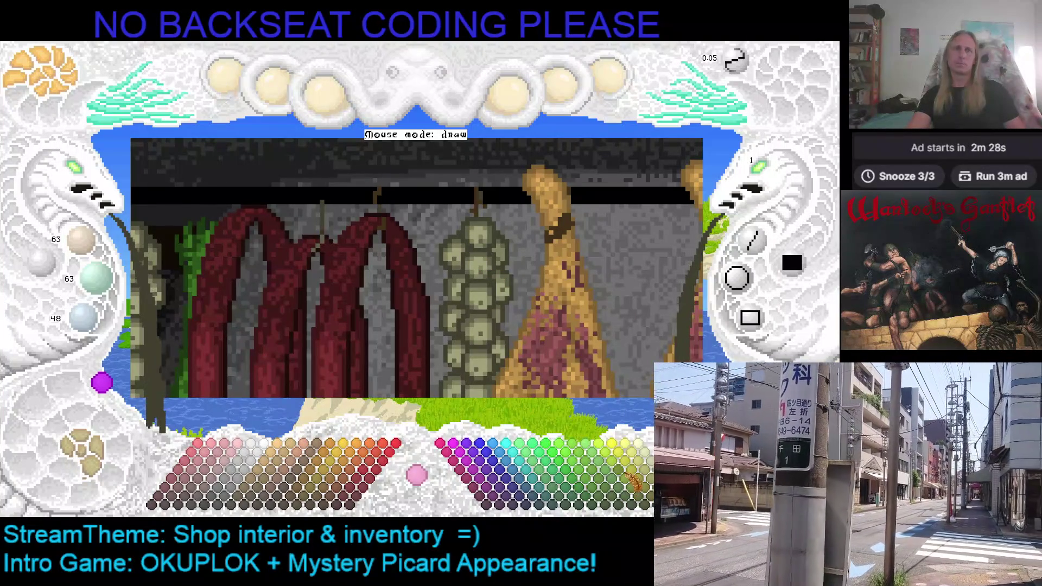
{"action": "left_click", "coordinate": [648, 479]}
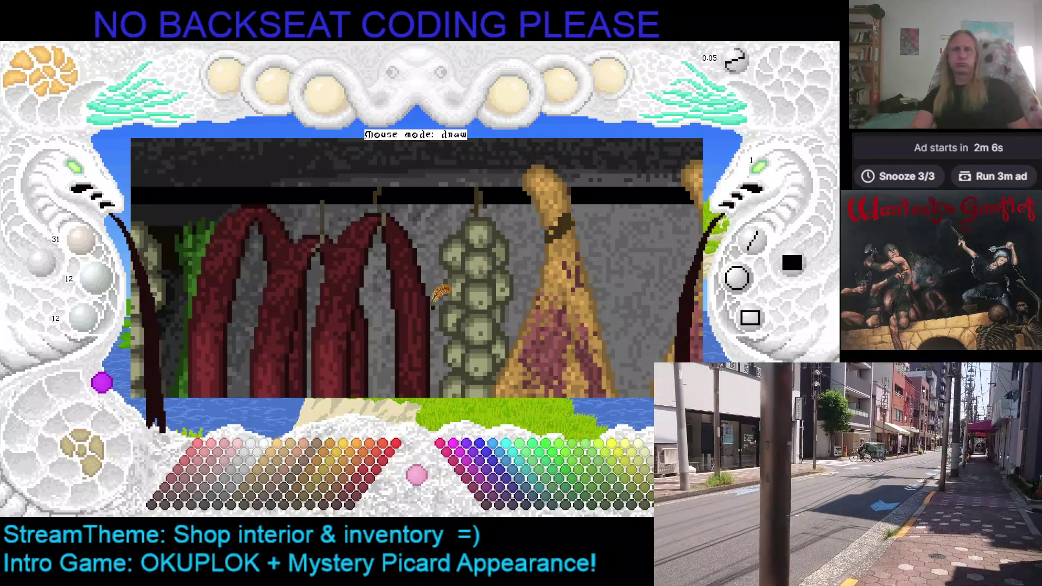
{"action": "left_click_drag", "start_coordinate": [416, 298], "coordinate": [562, 239]}
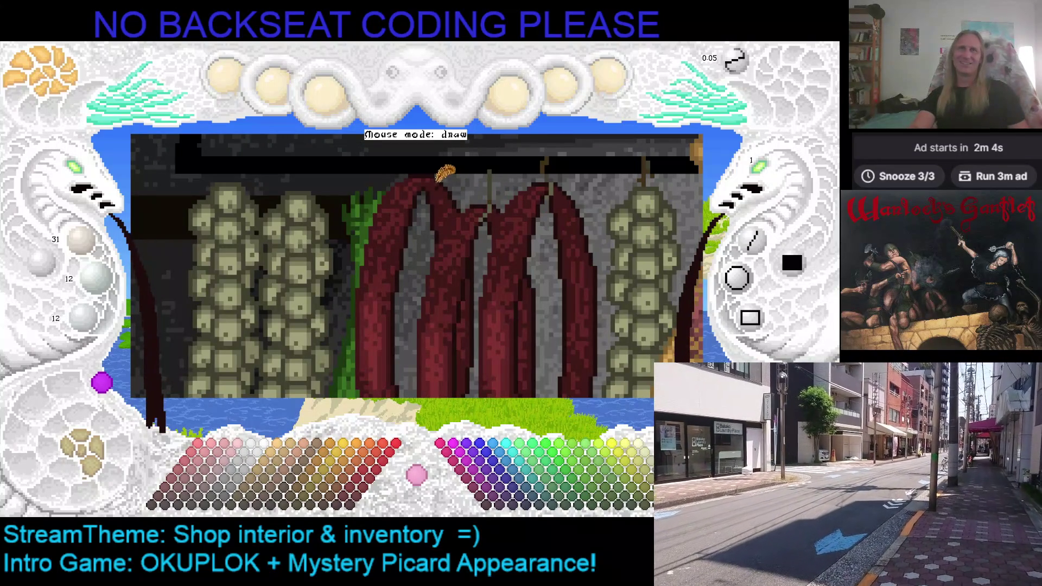
Step: Sample garlic colours to paint the hanging strings and details, then zoom out to view the rack
{"action": "right_click", "coordinate": [497, 181]}
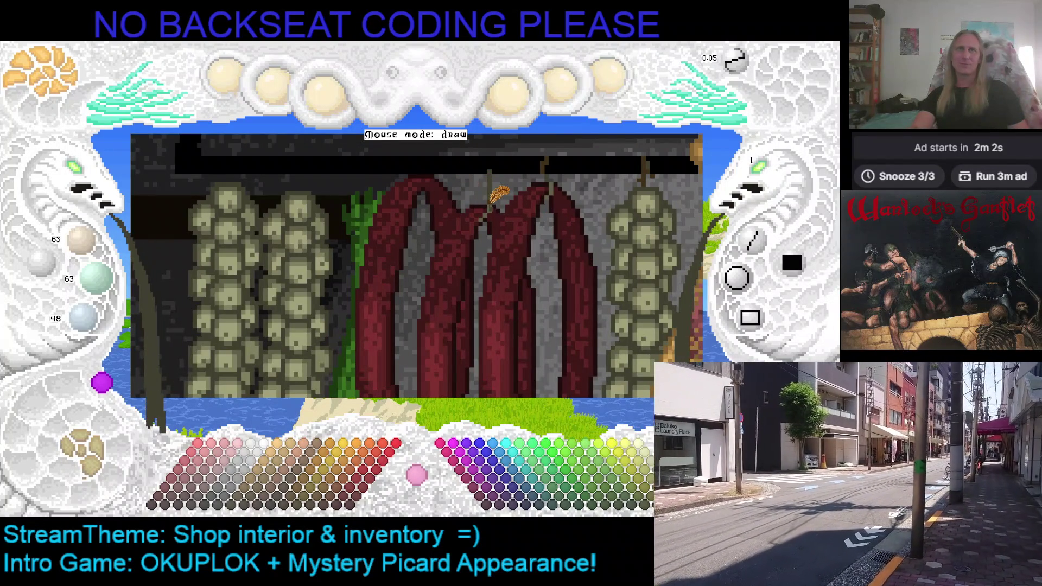
{"action": "right_click", "coordinate": [430, 177]}
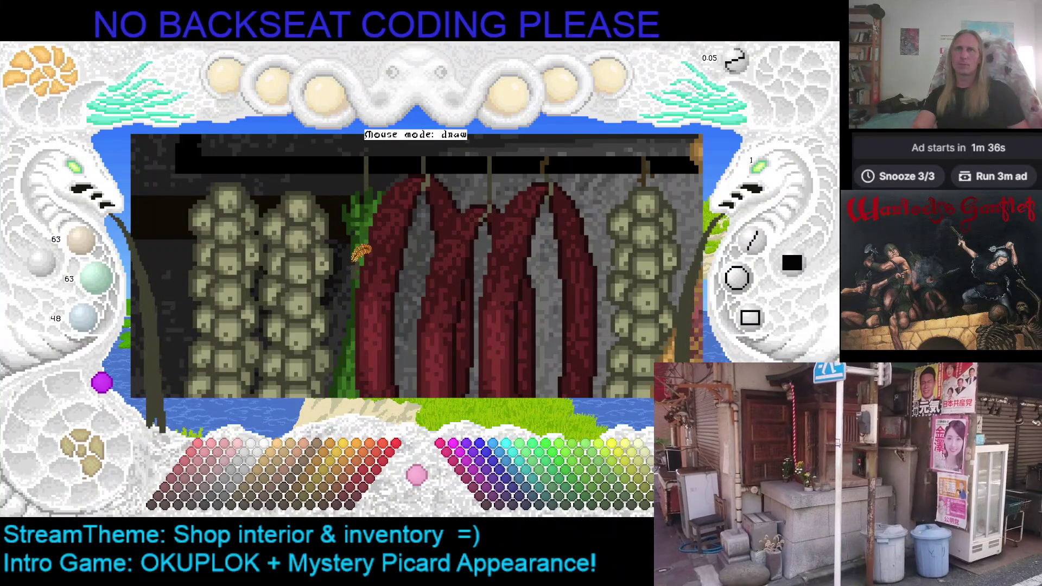
{"action": "key", "text": "Left"}
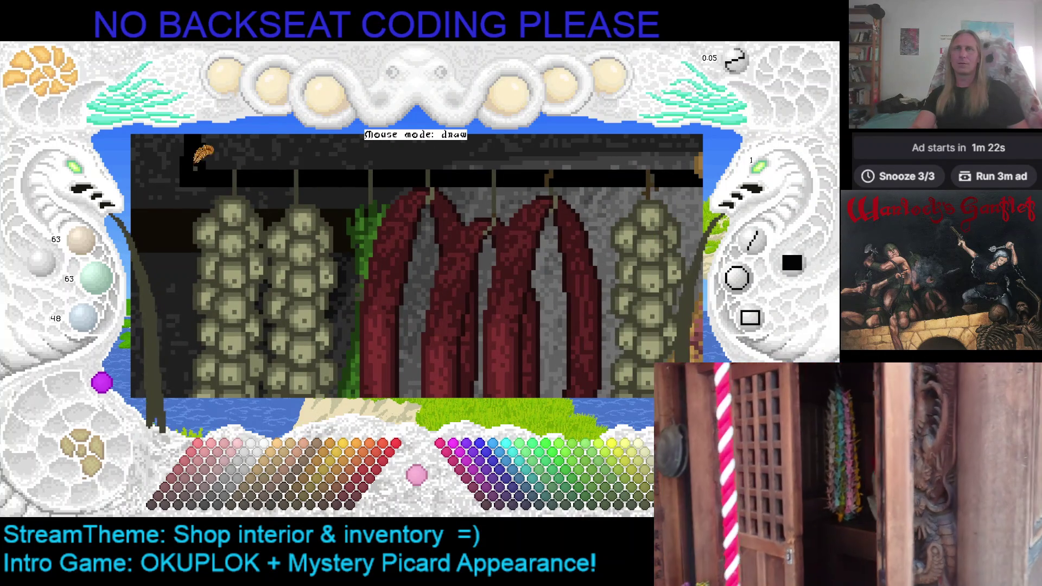
{"action": "left_click", "coordinate": [90, 174]}
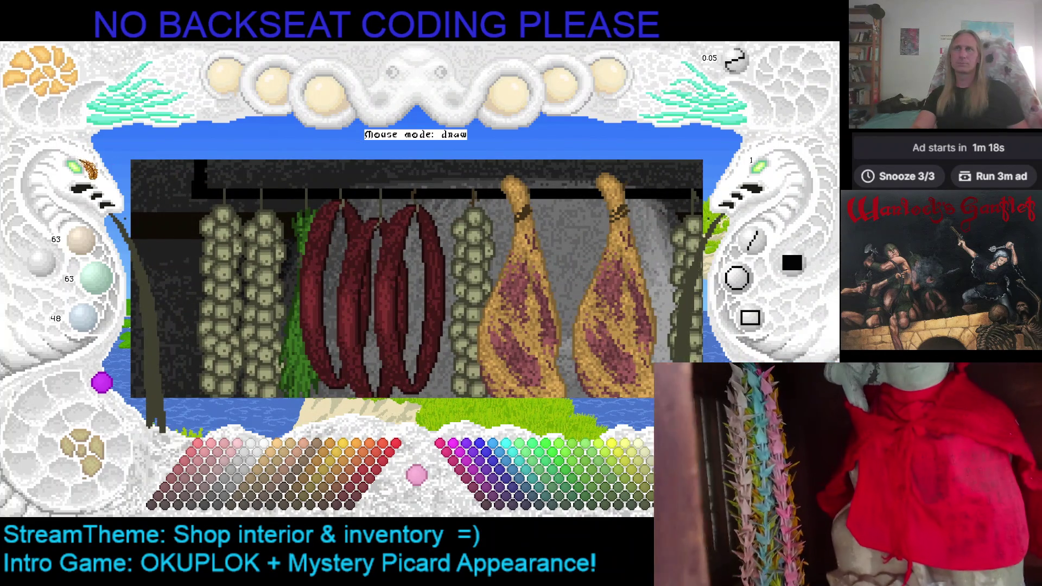
{"action": "left_click", "coordinate": [86, 173]}
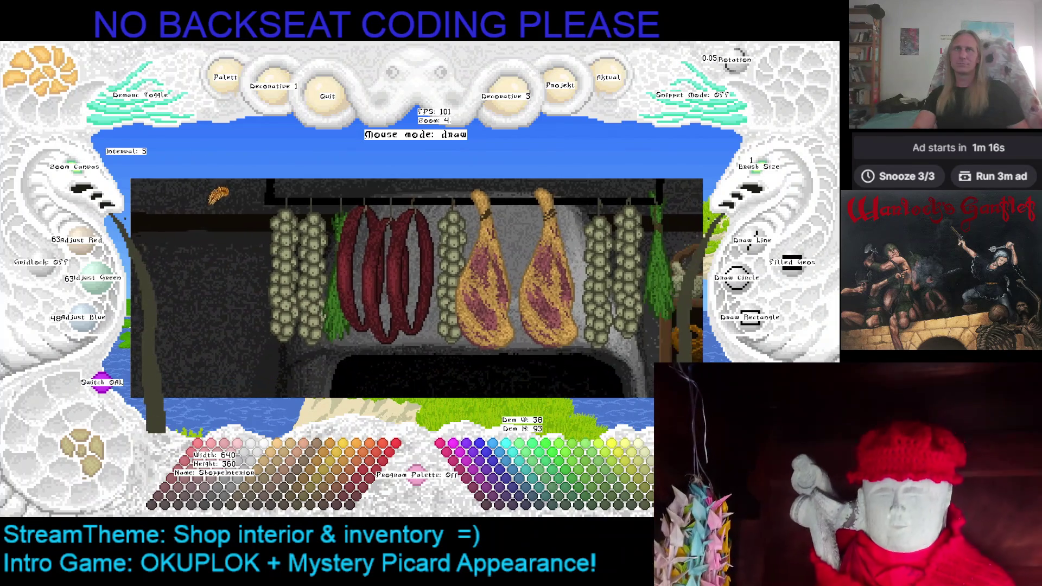
Step: Save the shop interior project from the Aktual menu and quit Kaleidomancer
{"action": "left_click", "coordinate": [89, 178]}
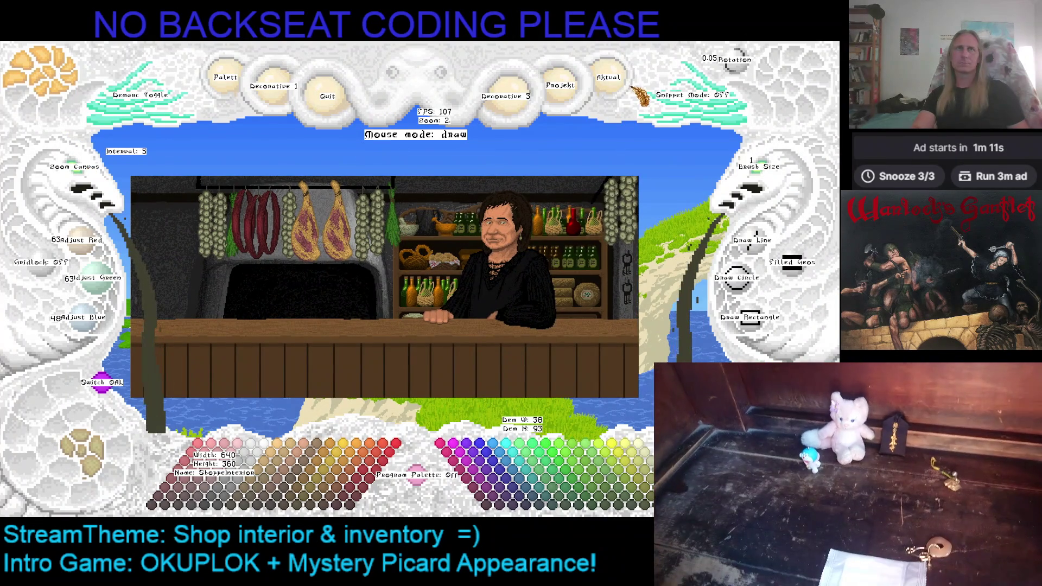
{"action": "left_click", "coordinate": [609, 82]}
{"action": "left_click", "coordinate": [607, 286]}
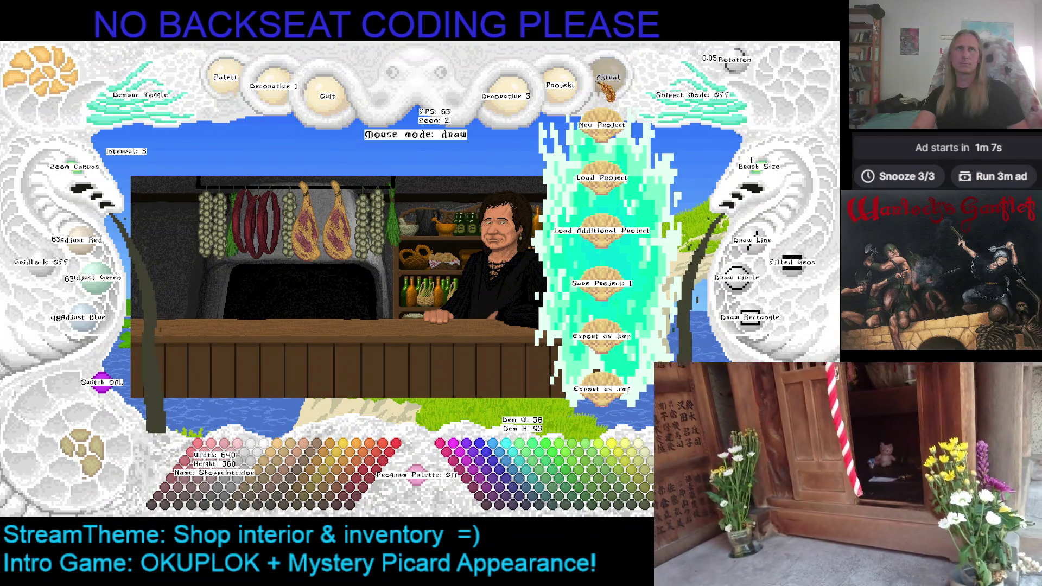
{"action": "left_click", "coordinate": [327, 96]}
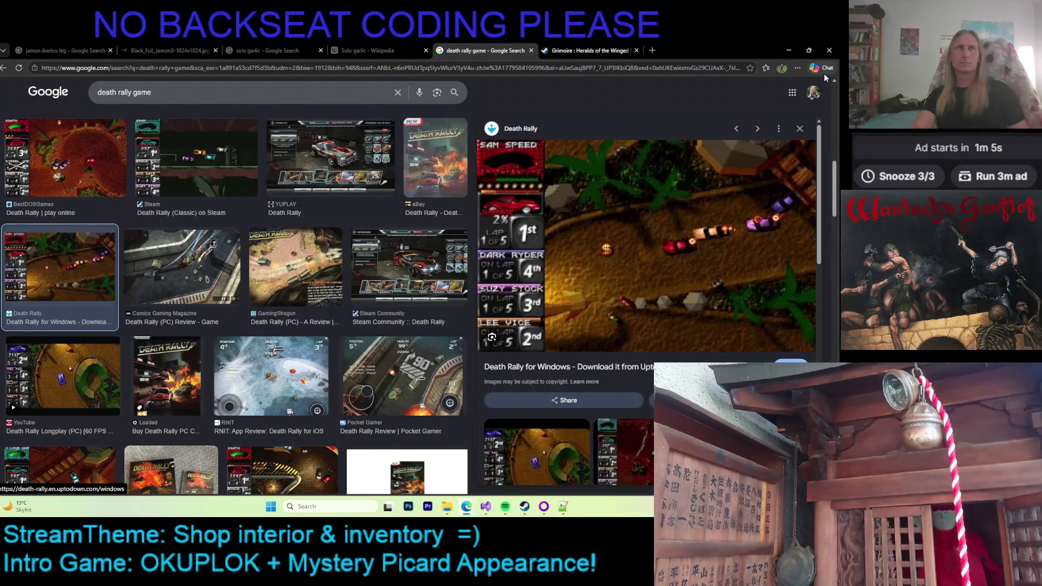
Step: Copy ShoppeInterior.KMF from the projects > ShoppeInterior folder
{"action": "left_click", "coordinate": [788, 50]}
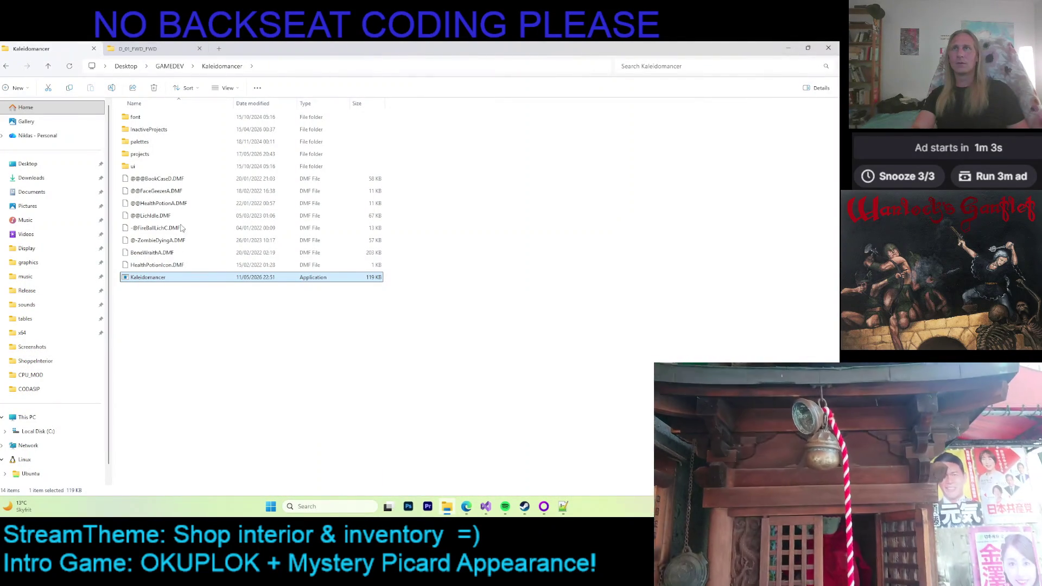
{"action": "double_click", "coordinate": [149, 154]}
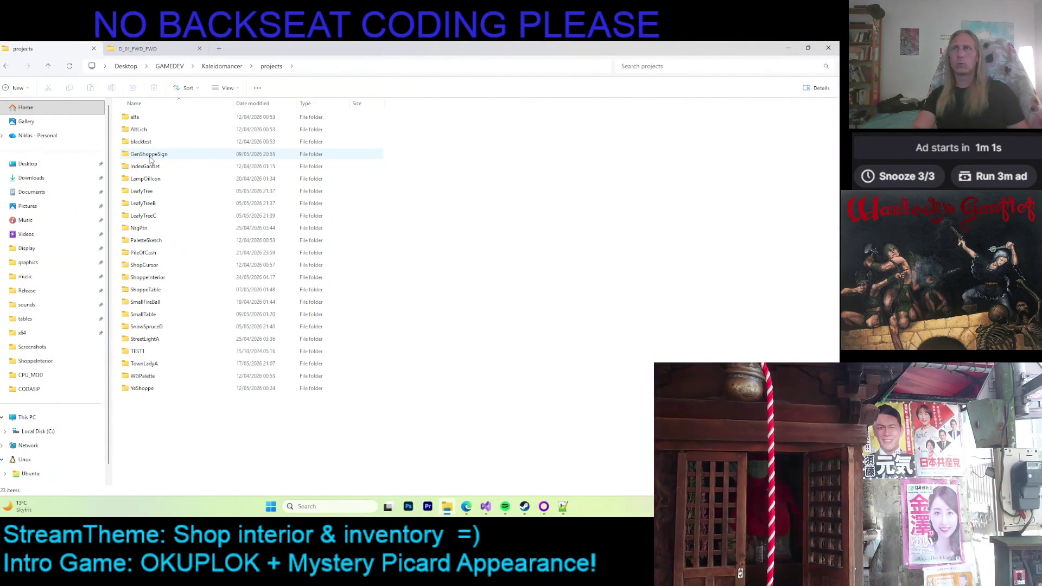
{"action": "left_click", "coordinate": [151, 279]}
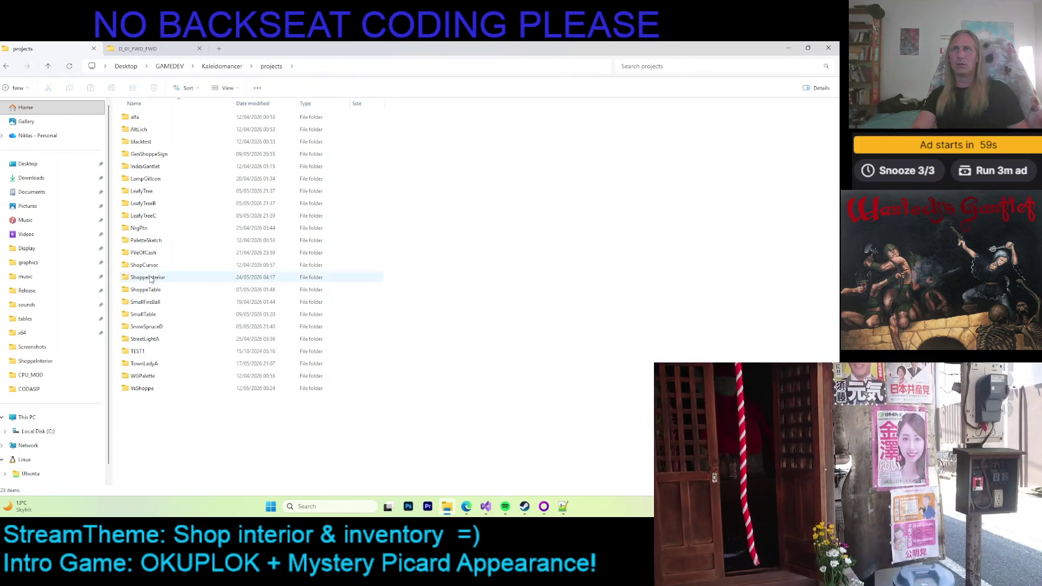
{"action": "double_click", "coordinate": [150, 278]}
{"action": "left_click", "coordinate": [255, 142]}
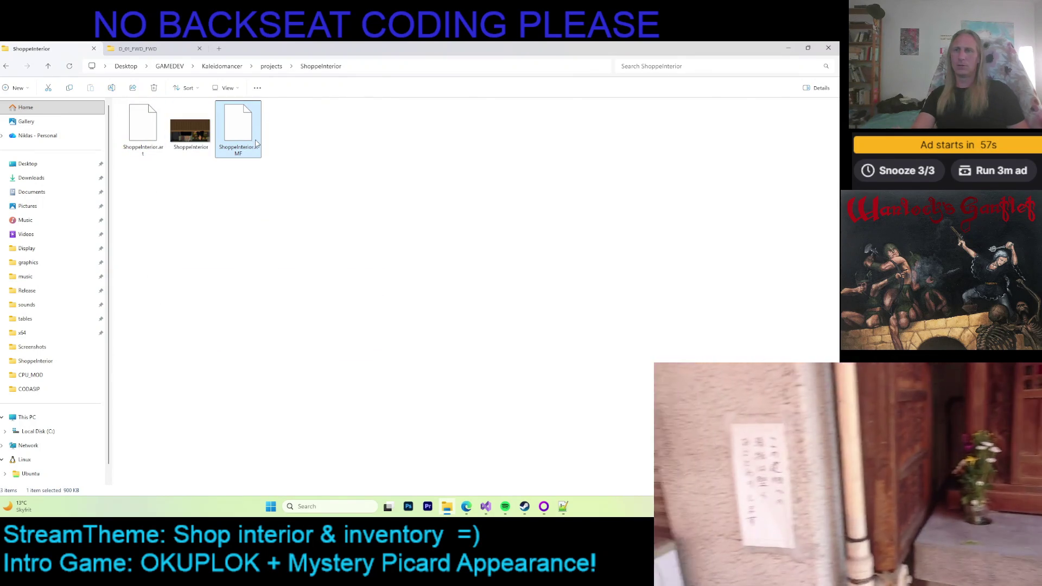
{"action": "left_click", "coordinate": [295, 193]}
Step: Paste the KMF into the game's D_01_FWD_FWD folder and build-run the game from Visual Studio
{"action": "left_click", "coordinate": [127, 47]}
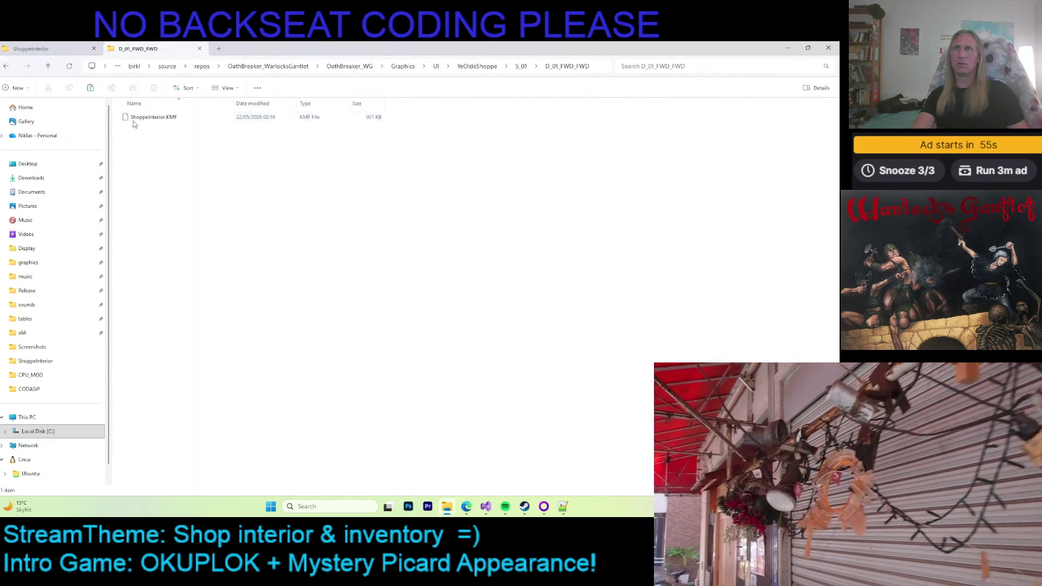
{"action": "double_click", "coordinate": [144, 124]}
{"action": "key", "text": "ctrl+v"}
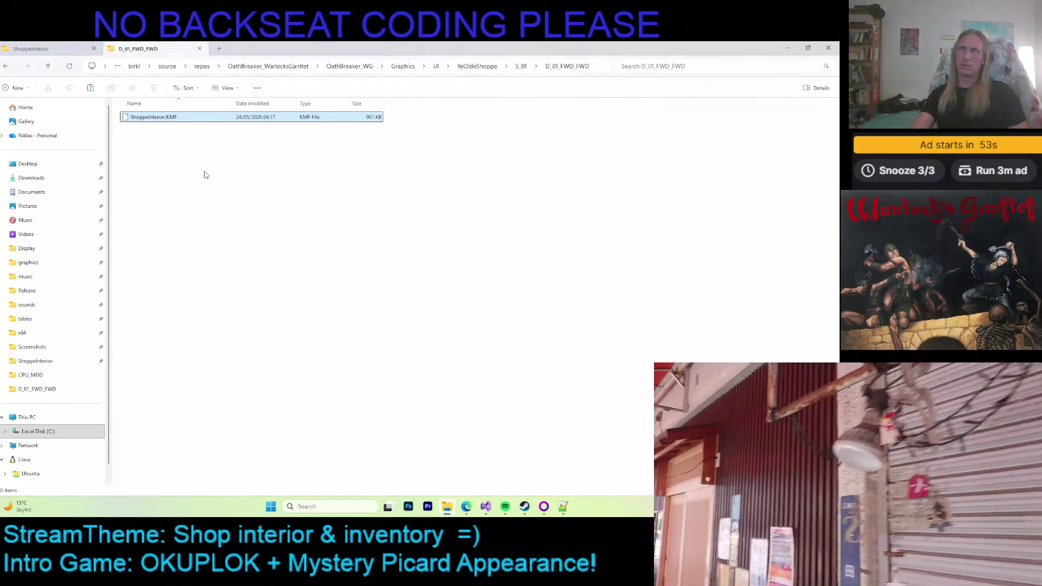
{"action": "left_click", "coordinate": [486, 506]}
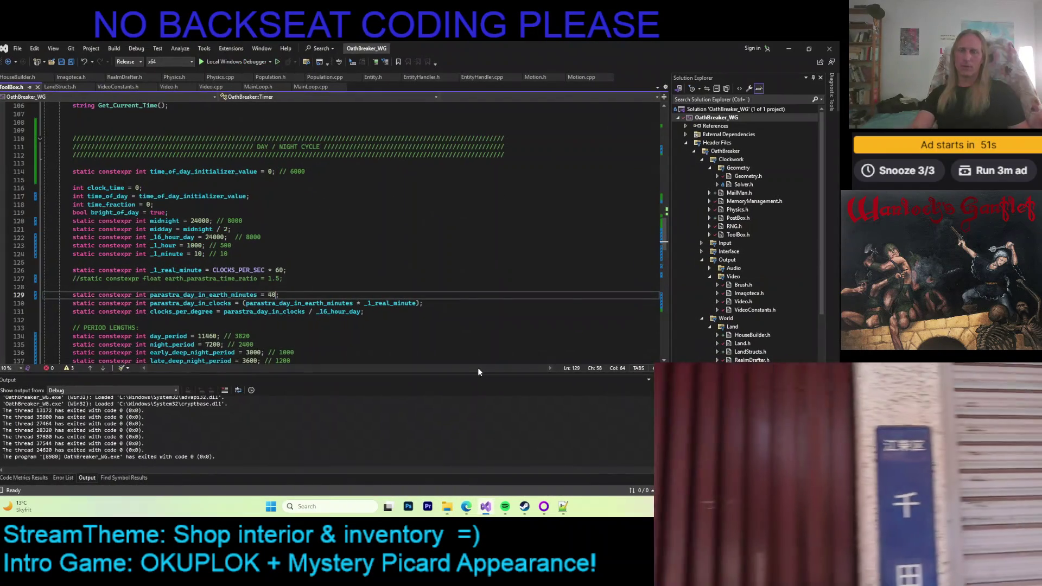
{"action": "key", "text": "ctrl+shift+b"}
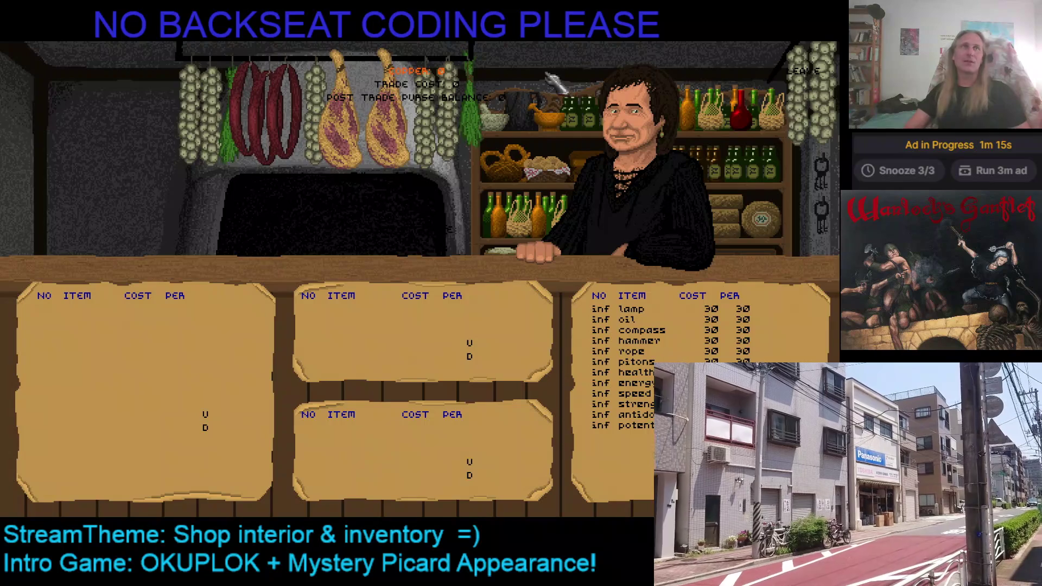
Step: Leave the shop screen and close the game with Escape
{"action": "left_click", "coordinate": [799, 75]}
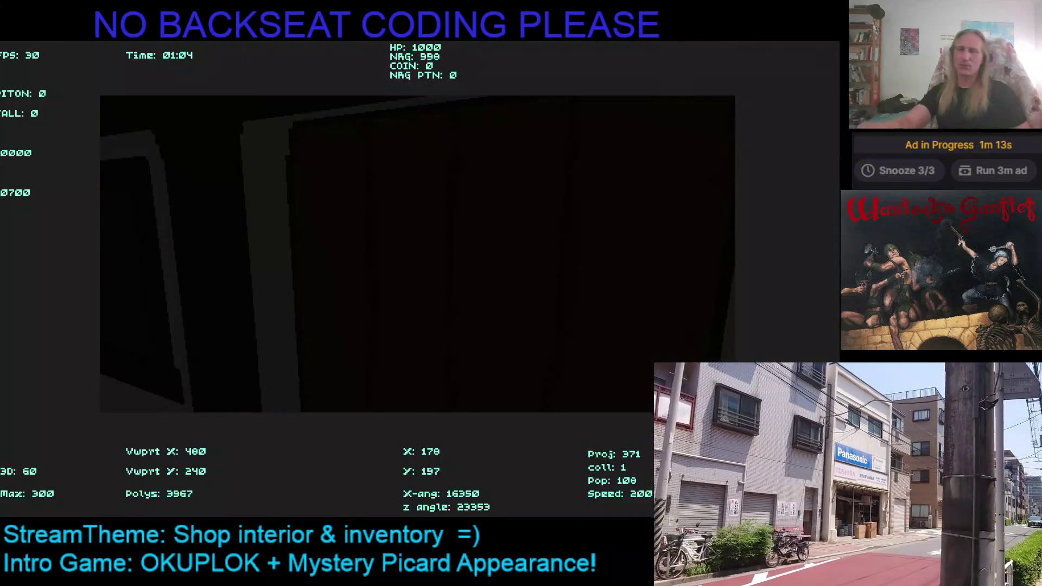
{"action": "key", "text": "Escape"}
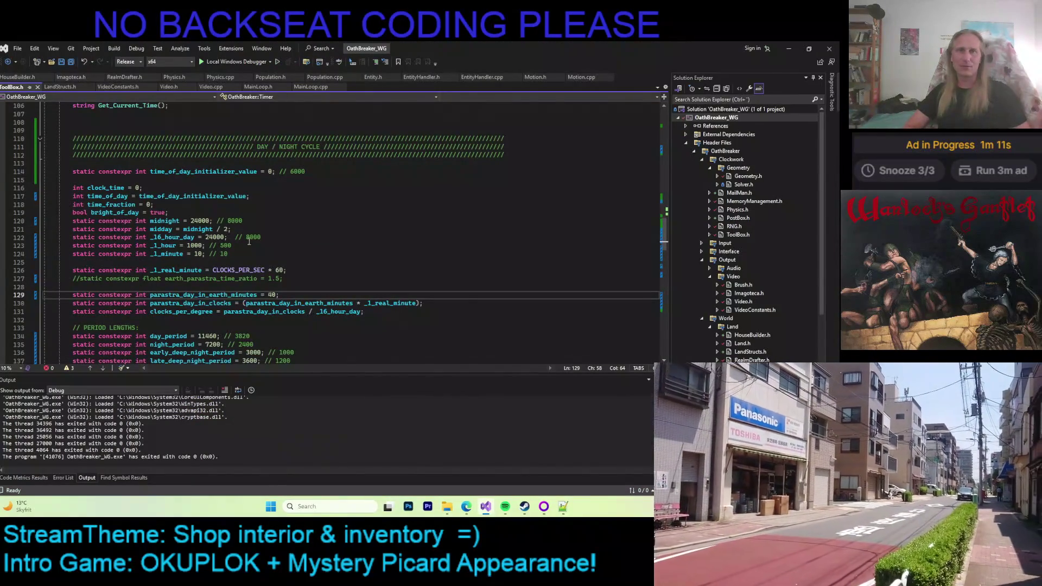